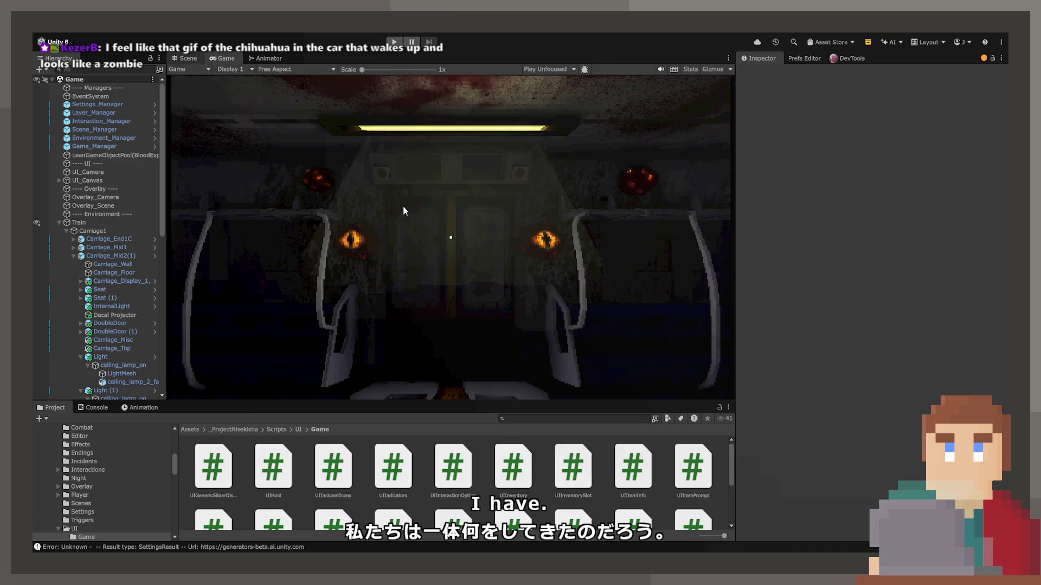
Step: Switch to the Scene view and fly and orbit the camera around the train carriage
{"action": "key", "text": "ctrl+1"}
{"action": "left_click_drag", "start_coordinate": [457, 208], "coordinate": [465, 210]}
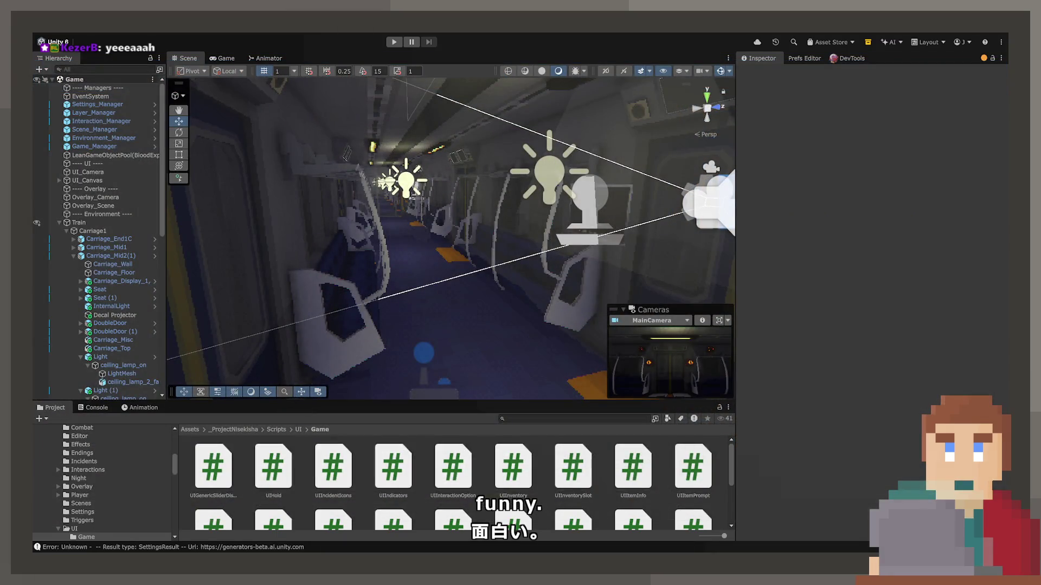
{"action": "mouse_move", "coordinate": [477, 228]}
{"action": "left_mouse_down"}
{"action": "mouse_move", "coordinate": [465, 228]}
{"action": "mouse_move", "coordinate": [702, 261]}
{"action": "left_mouse_up"}
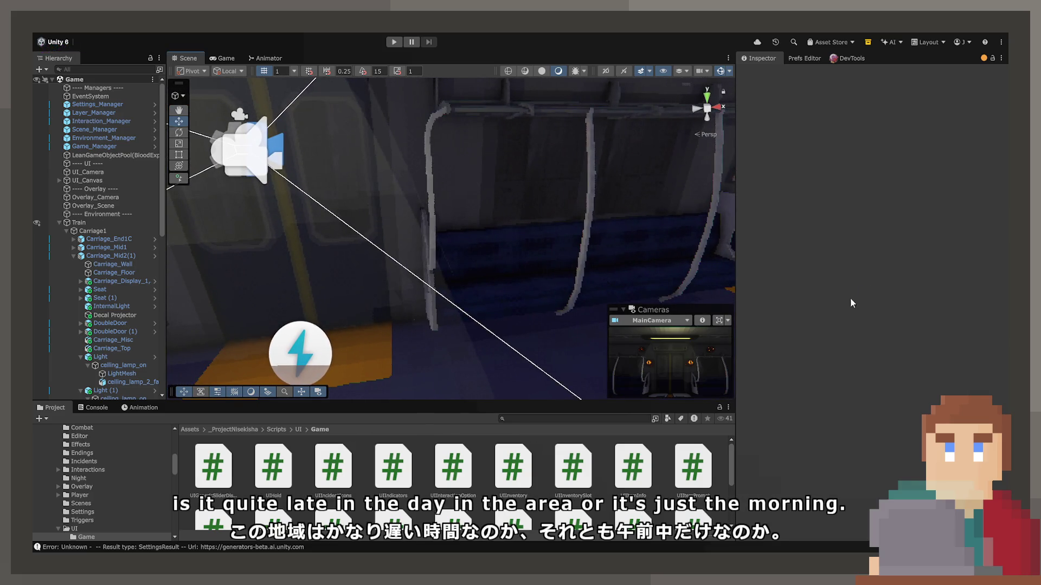
{"action": "scroll", "coordinate": [135, 472], "scroll_direction": "up", "scroll_amount": 10}
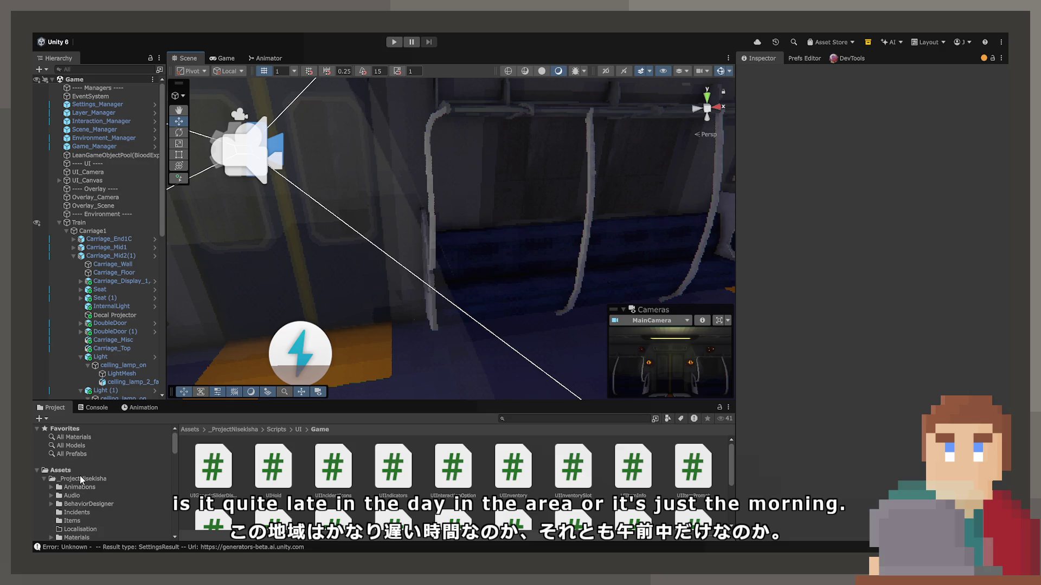
Step: Open _ProjectNisekisha > Resources > Night and select the Night_1 train-details asset
{"action": "left_click", "coordinate": [80, 476]}
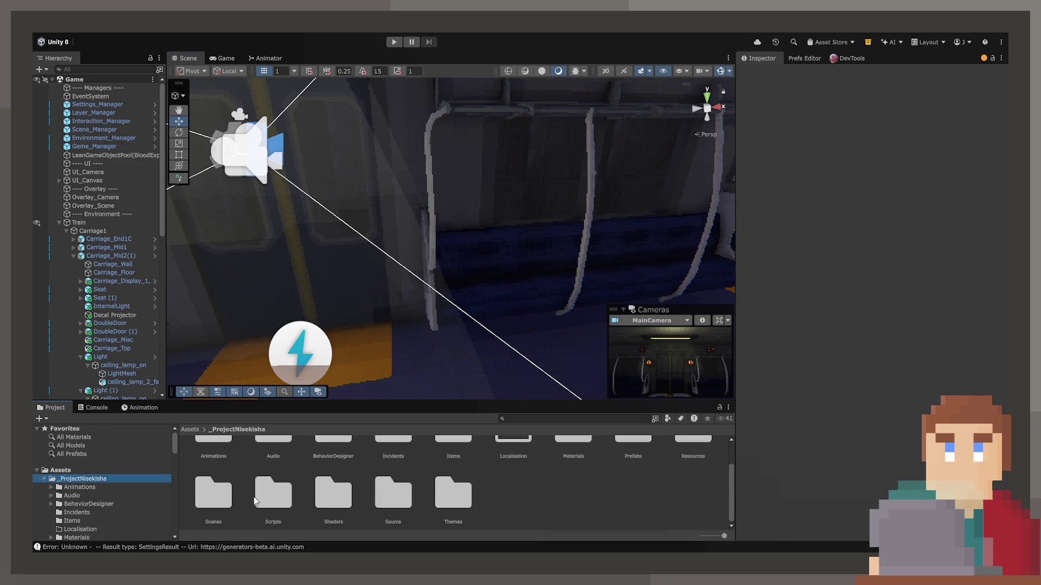
{"action": "double_click", "coordinate": [689, 461]}
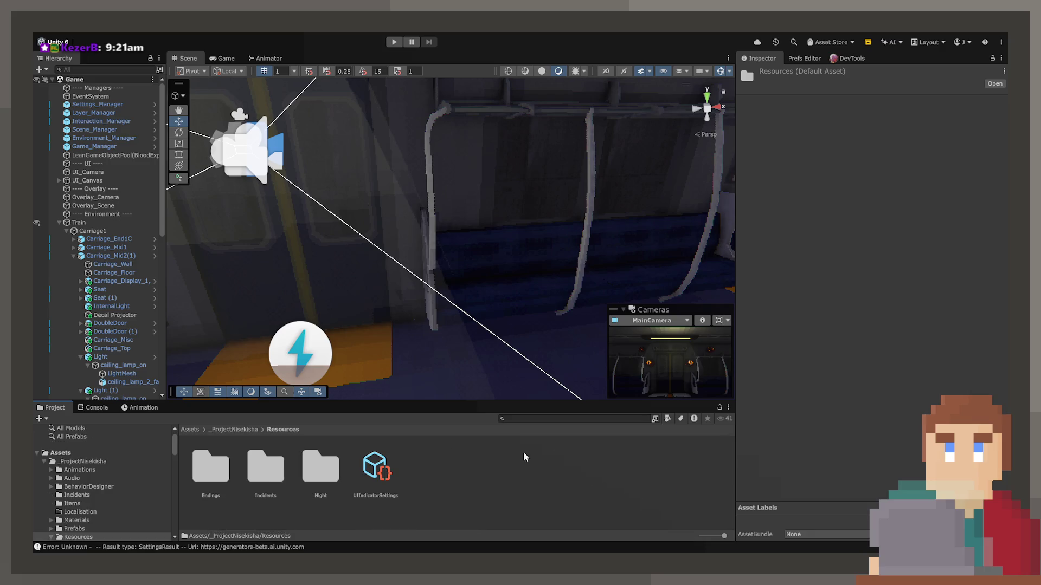
{"action": "double_click", "coordinate": [315, 472]}
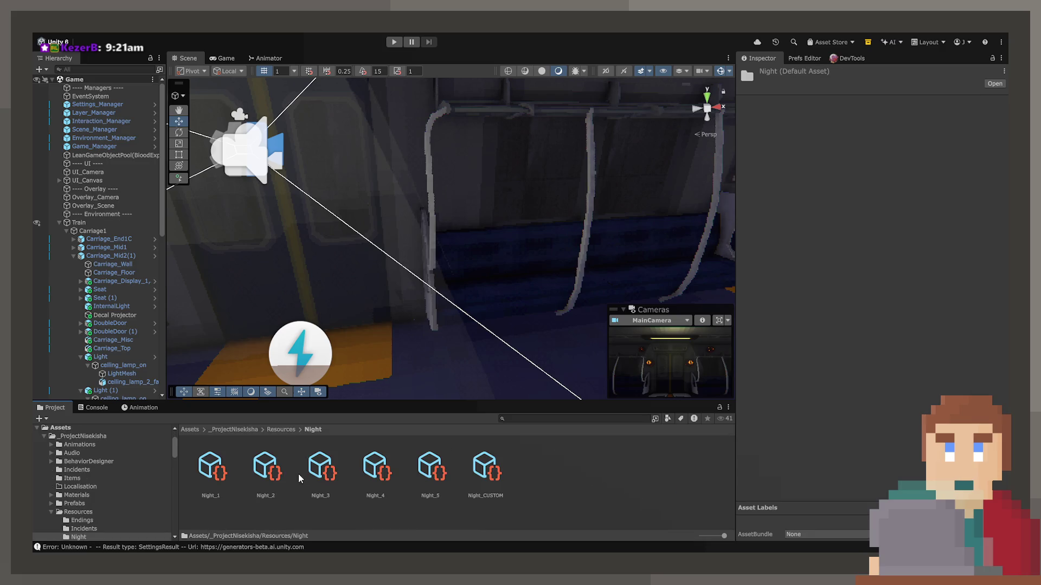
{"action": "left_click", "coordinate": [214, 465]}
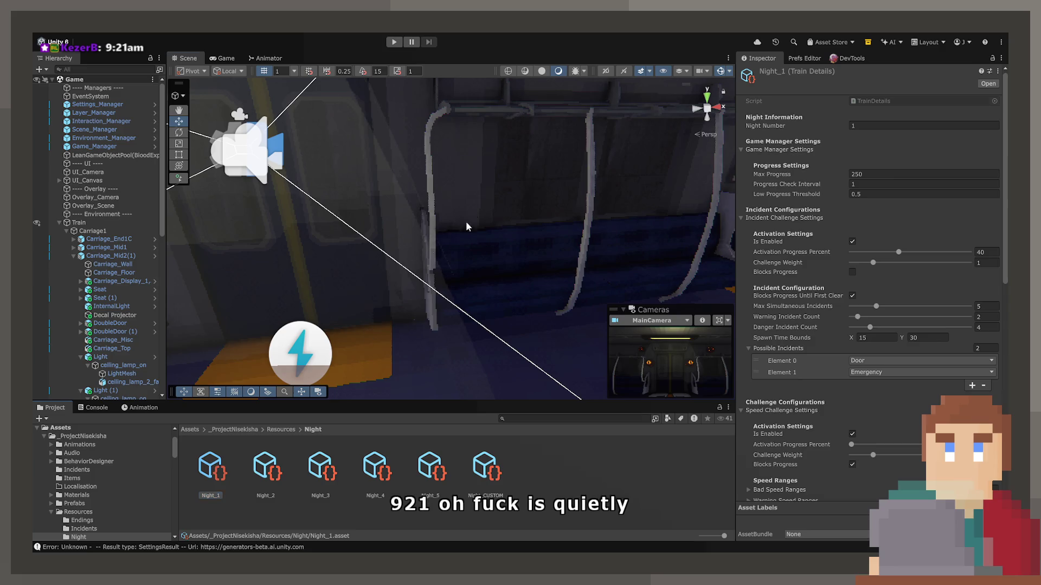
{"action": "left_click_drag", "start_coordinate": [380, 255], "coordinate": [320, 250]}
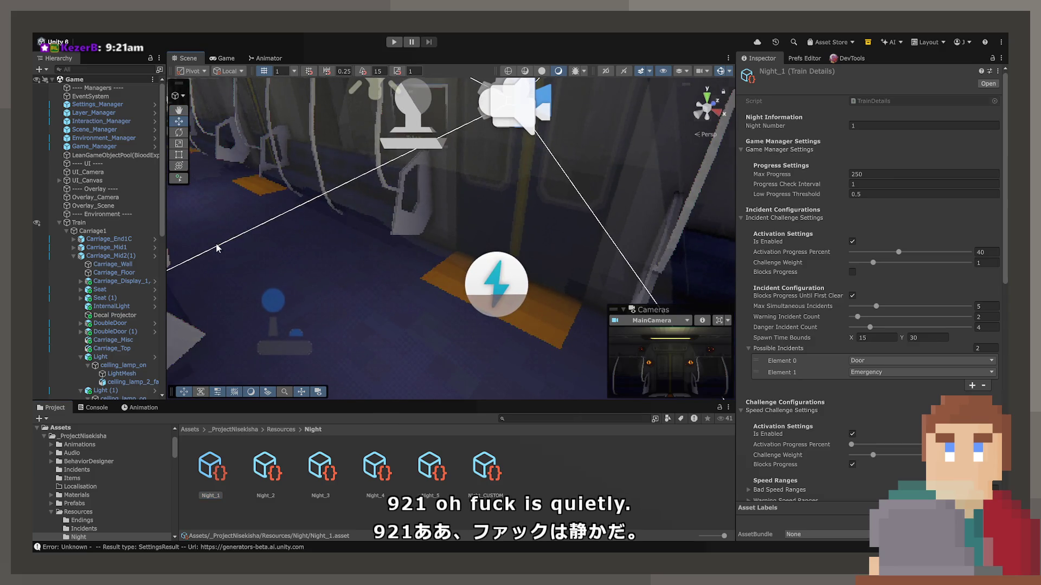
{"action": "left_click_drag", "start_coordinate": [217, 248], "coordinate": [211, 247]}
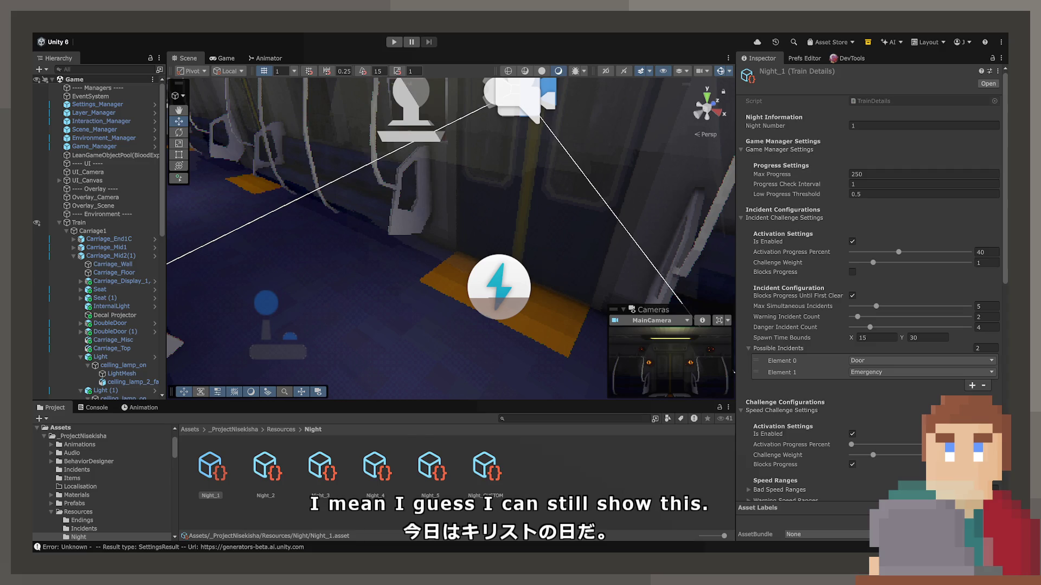
{"action": "key", "text": "alt+Tab"}
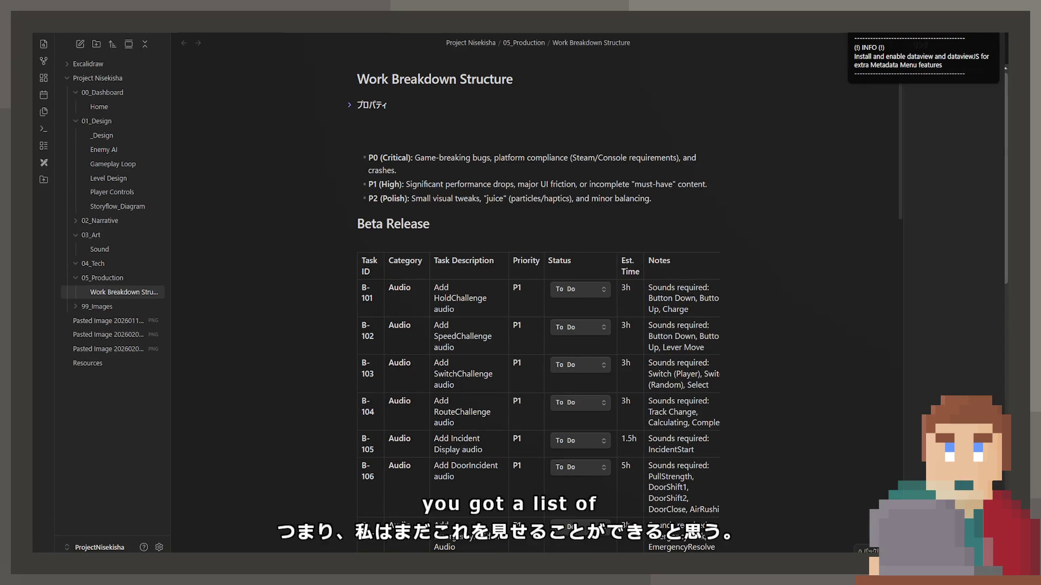
{"action": "scroll", "coordinate": [536, 298], "scroll_direction": "down", "scroll_amount": 20}
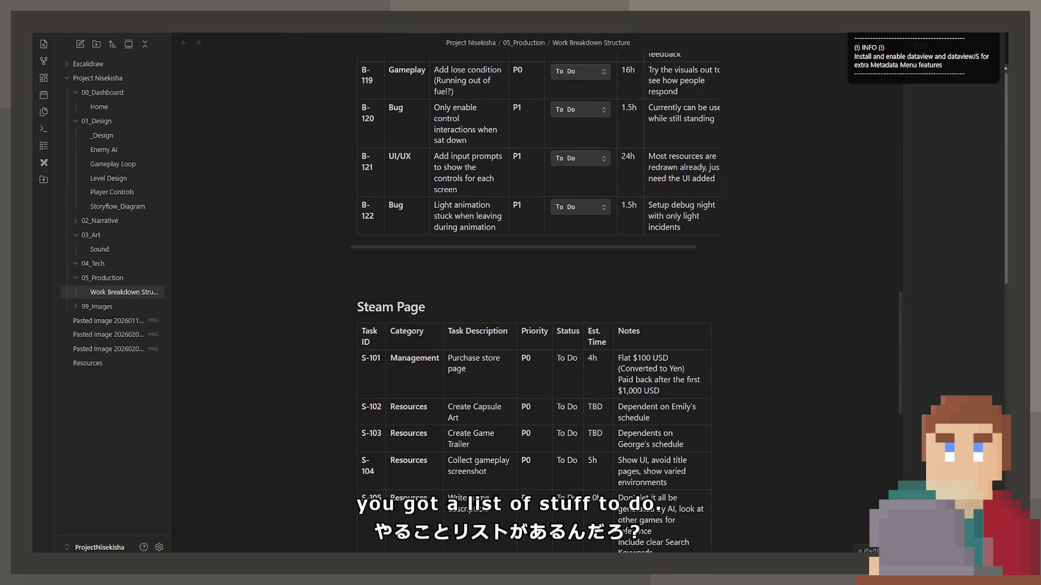
{"action": "scroll", "coordinate": [534, 298], "scroll_direction": "down", "scroll_amount": 8}
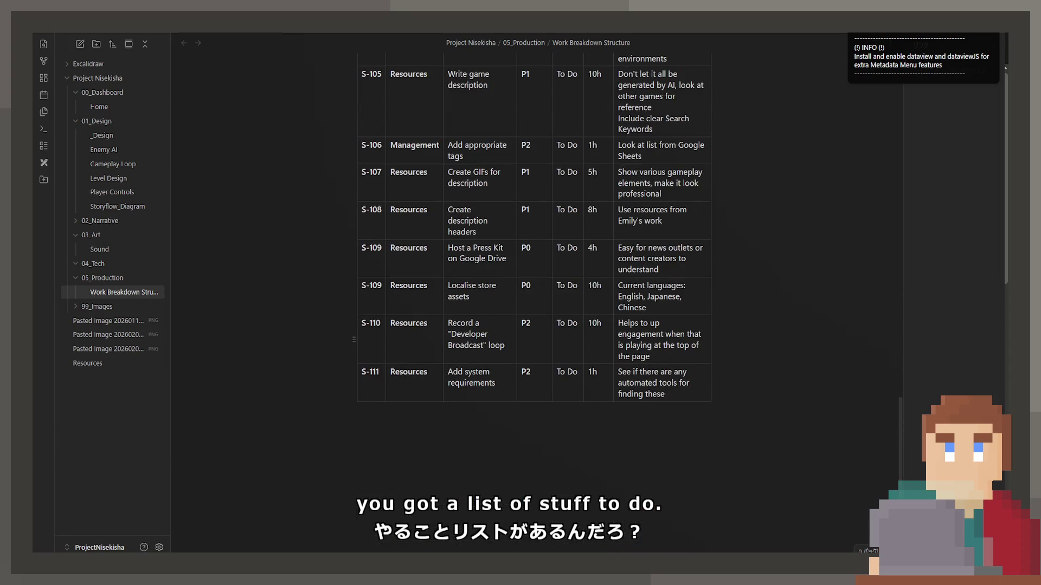
{"action": "scroll", "coordinate": [537, 298], "scroll_direction": "up", "scroll_amount": 10}
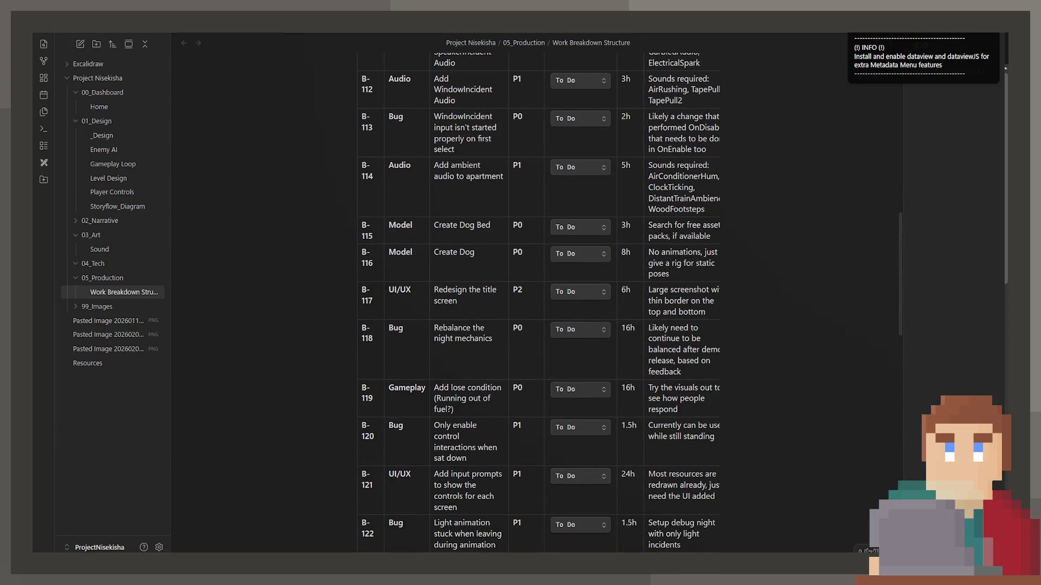
{"action": "scroll", "coordinate": [537, 298], "scroll_direction": "down", "scroll_amount": 2}
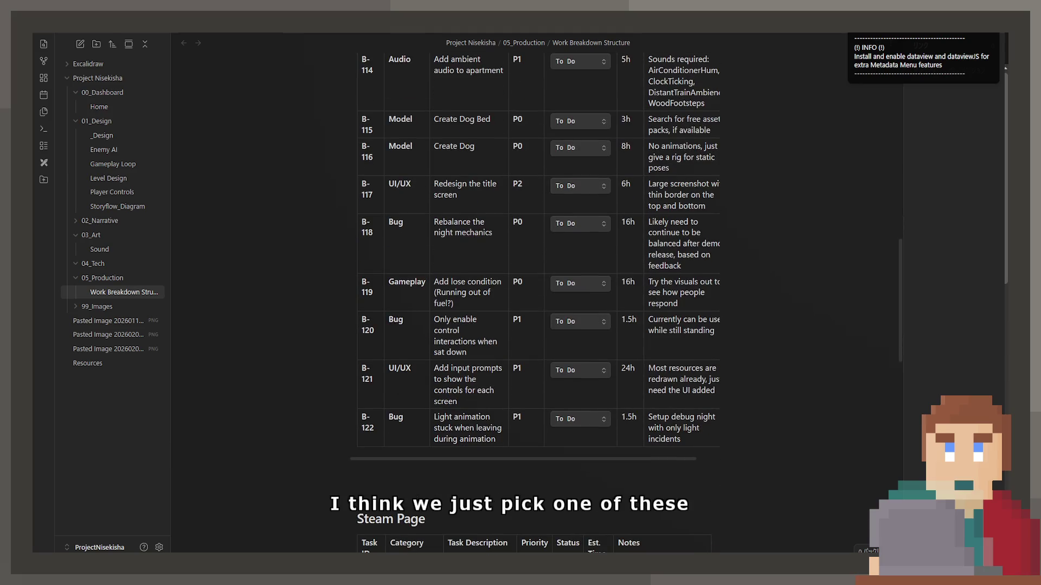
{"action": "scroll", "coordinate": [537, 298], "scroll_direction": "up", "scroll_amount": 15}
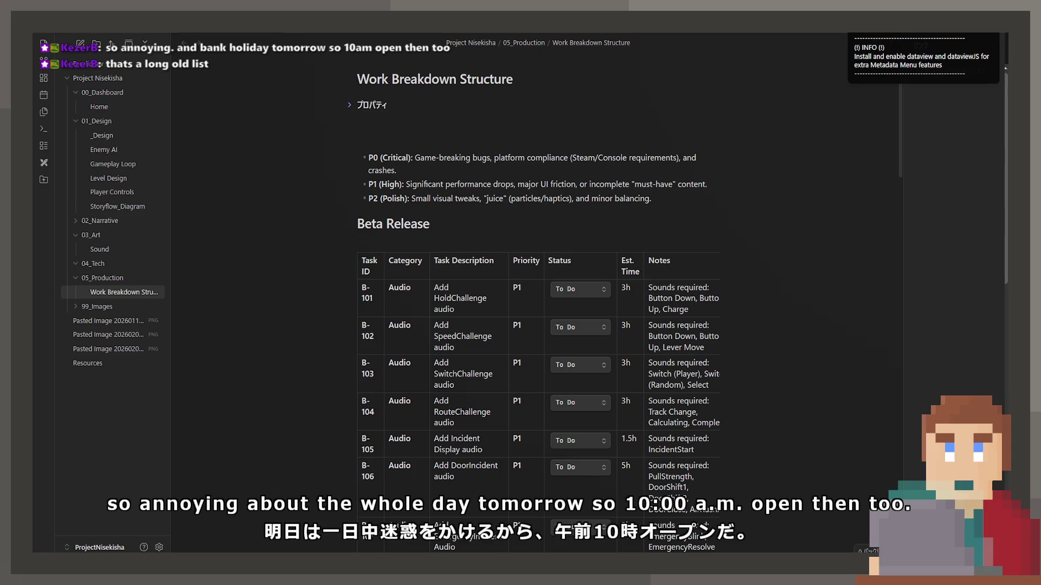
{"action": "scroll", "coordinate": [537, 326], "scroll_direction": "down", "scroll_amount": 1}
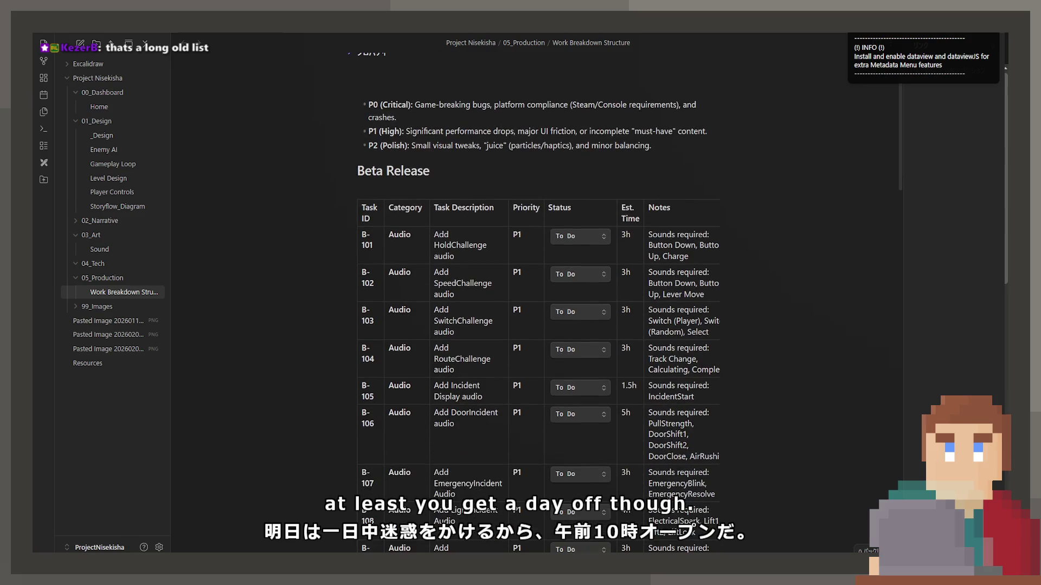
{"action": "scroll", "coordinate": [538, 303], "scroll_direction": "down", "scroll_amount": 3}
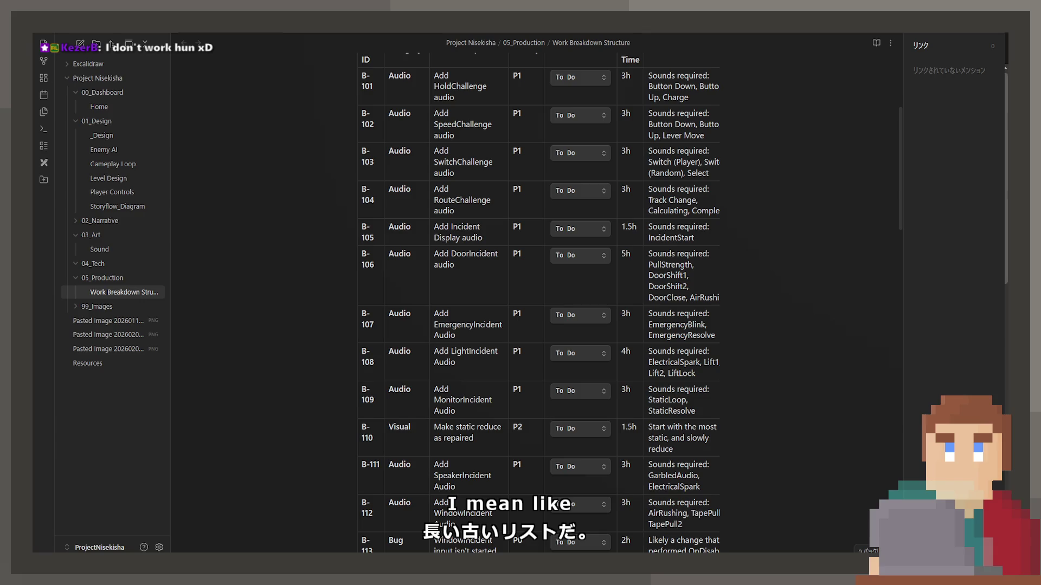
{"action": "scroll", "coordinate": [539, 306], "scroll_direction": "up", "scroll_amount": 2}
{"action": "scroll", "coordinate": [538, 306], "scroll_direction": "down", "scroll_amount": 5}
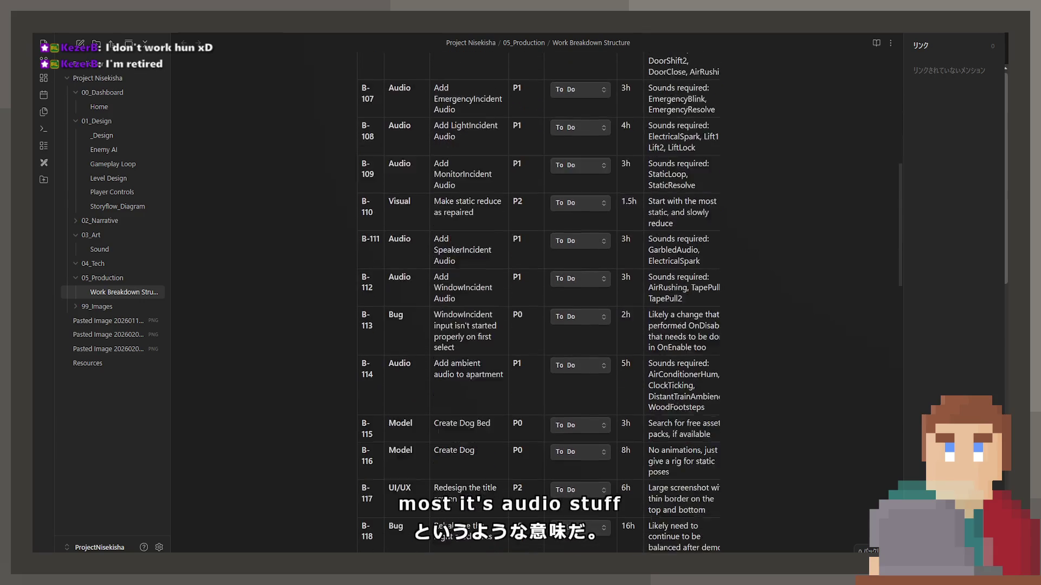
{"action": "scroll", "coordinate": [538, 306], "scroll_direction": "down", "scroll_amount": 7}
{"action": "scroll", "coordinate": [538, 306], "scroll_direction": "up", "scroll_amount": 6}
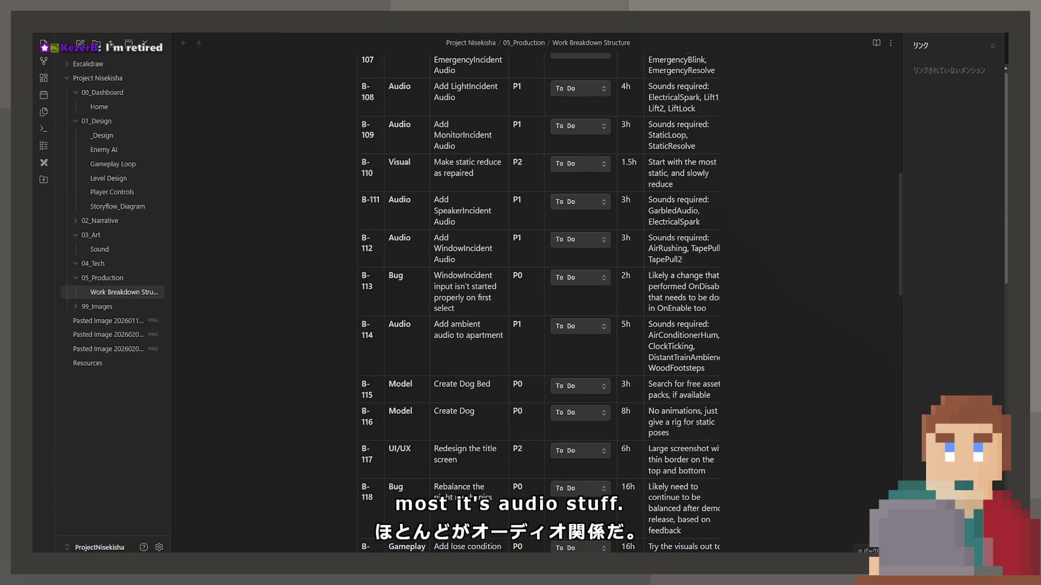
{"action": "scroll", "coordinate": [538, 306], "scroll_direction": "up", "scroll_amount": 2}
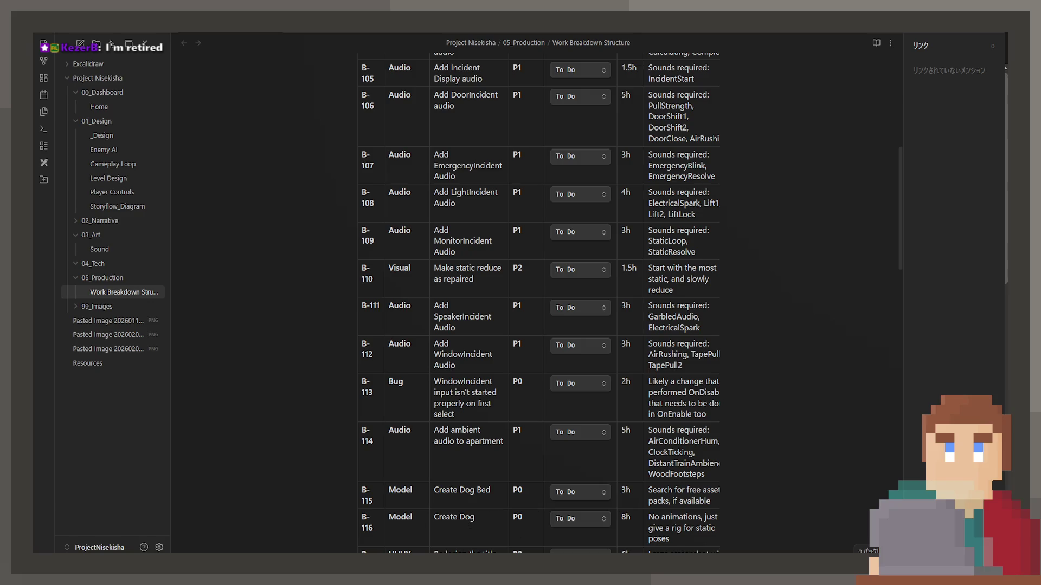
{"action": "scroll", "coordinate": [538, 306], "scroll_direction": "up", "scroll_amount": 8}
{"action": "scroll", "coordinate": [538, 306], "scroll_direction": "down", "scroll_amount": 5}
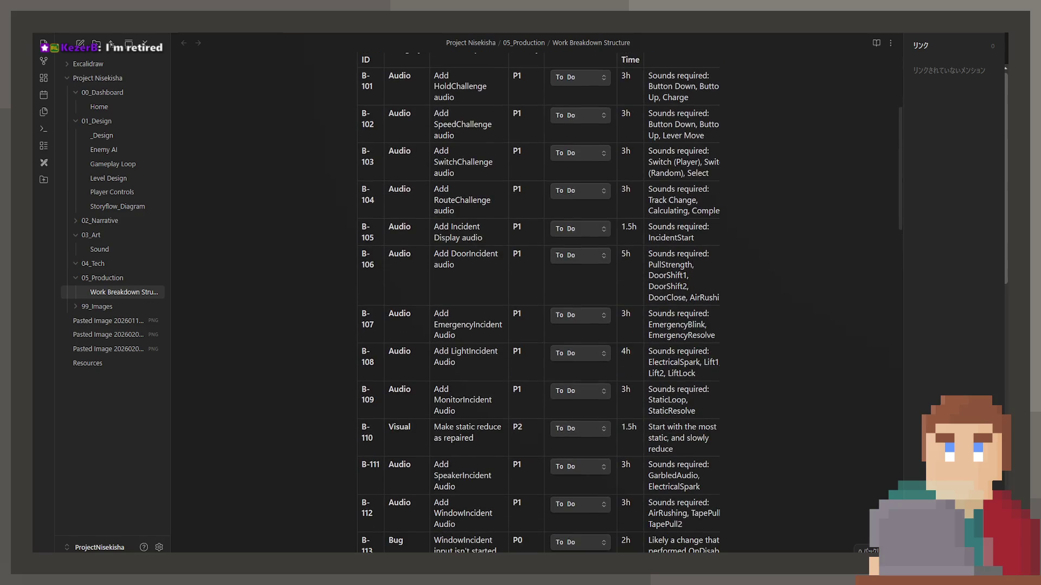
{"action": "scroll", "coordinate": [538, 306], "scroll_direction": "down", "scroll_amount": 2}
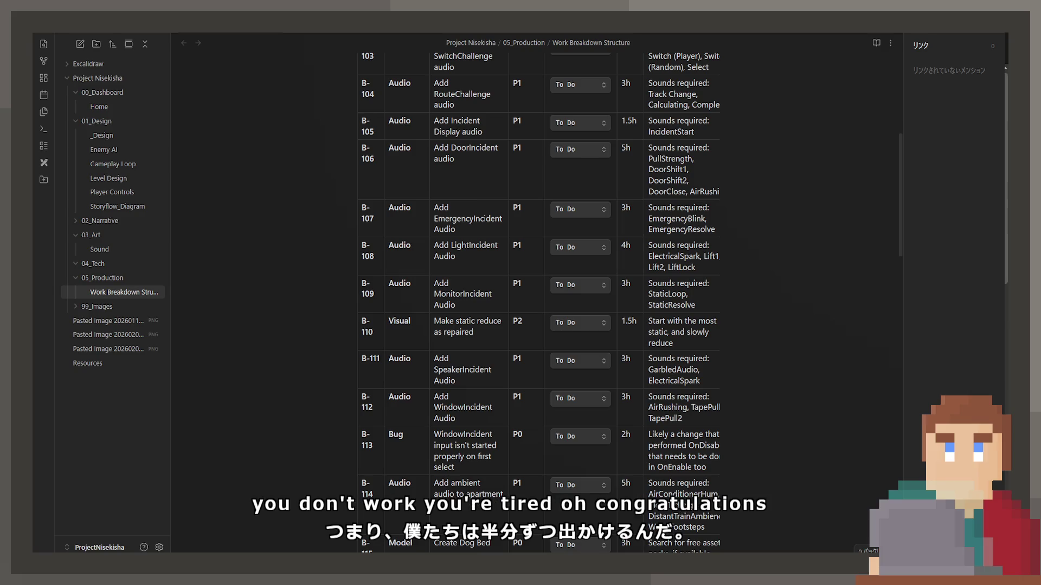
{"action": "scroll", "coordinate": [539, 298], "scroll_direction": "down", "scroll_amount": 2}
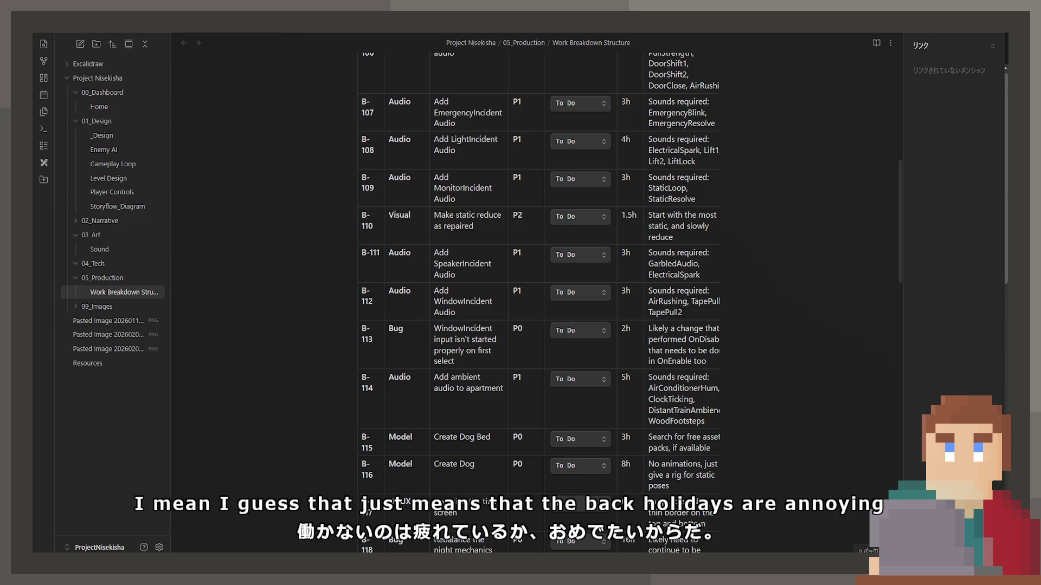
{"action": "scroll", "coordinate": [539, 298], "scroll_direction": "down", "scroll_amount": 4}
{"action": "scroll", "coordinate": [538, 298], "scroll_direction": "down", "scroll_amount": 2}
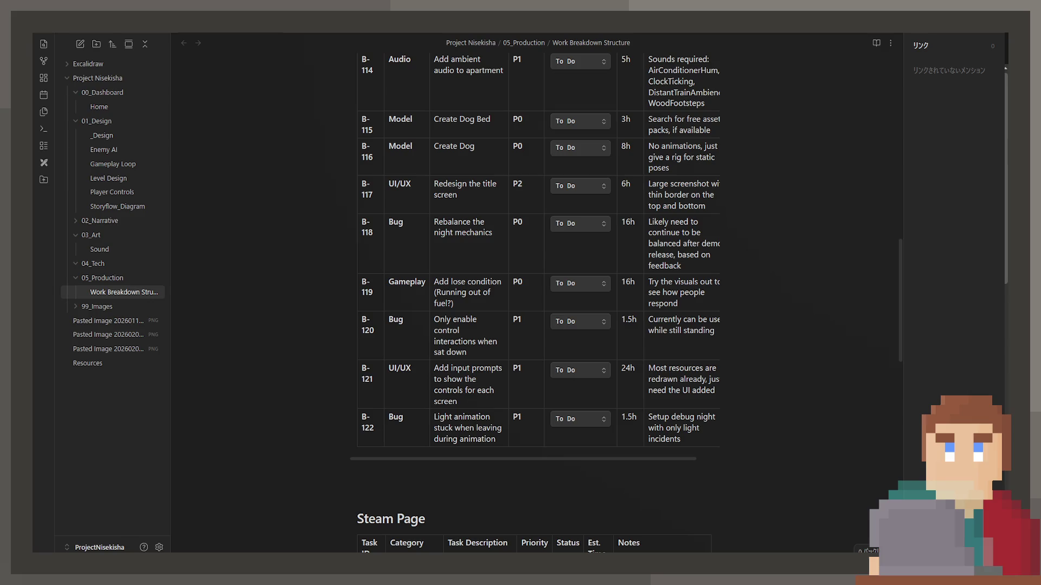
{"action": "scroll", "coordinate": [536, 293], "scroll_direction": "up", "scroll_amount": 7}
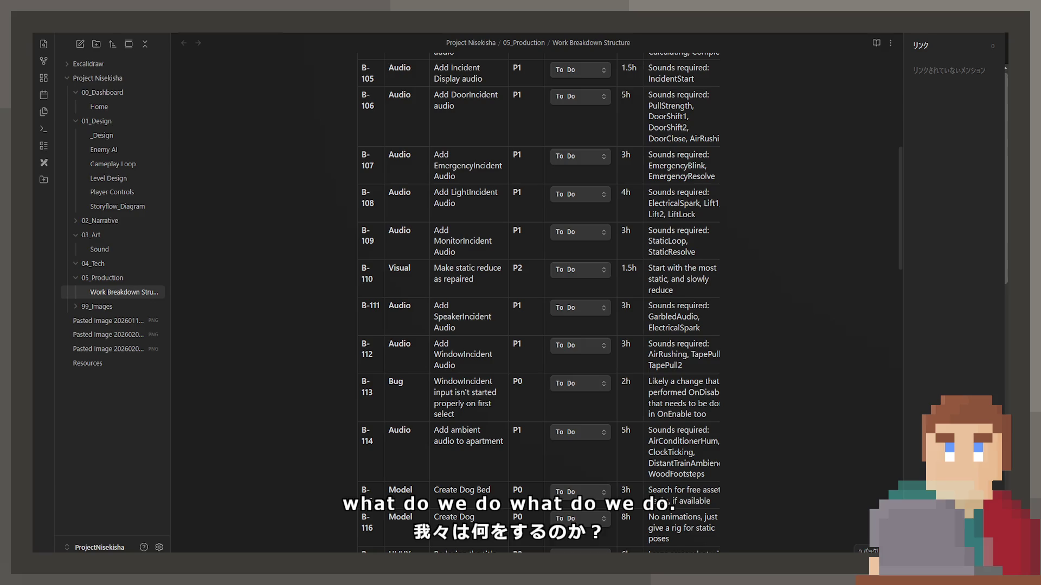
{"action": "scroll", "coordinate": [537, 292], "scroll_direction": "up", "scroll_amount": 2}
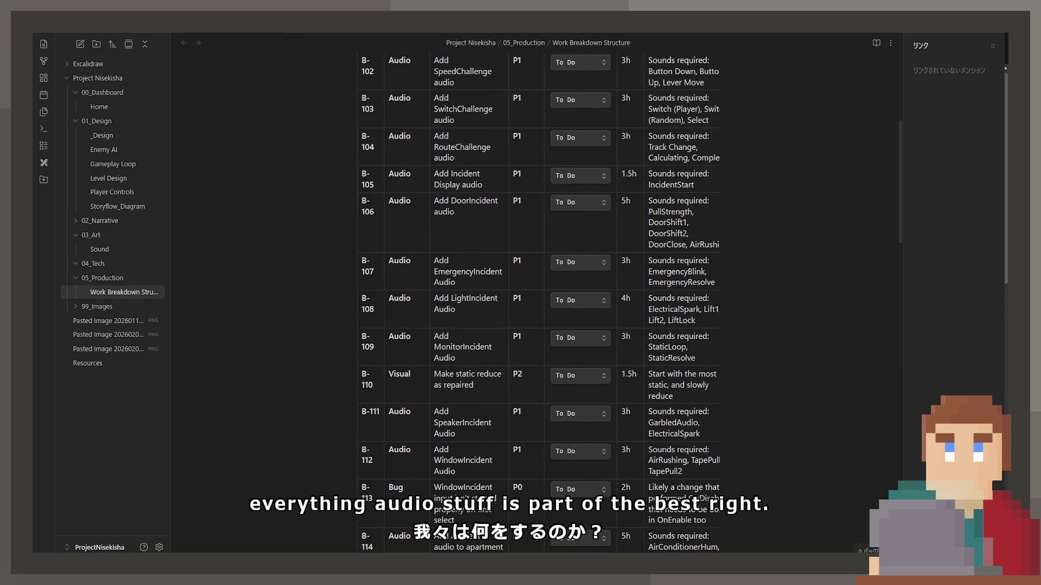
{"action": "scroll", "coordinate": [537, 293], "scroll_direction": "up", "scroll_amount": 3}
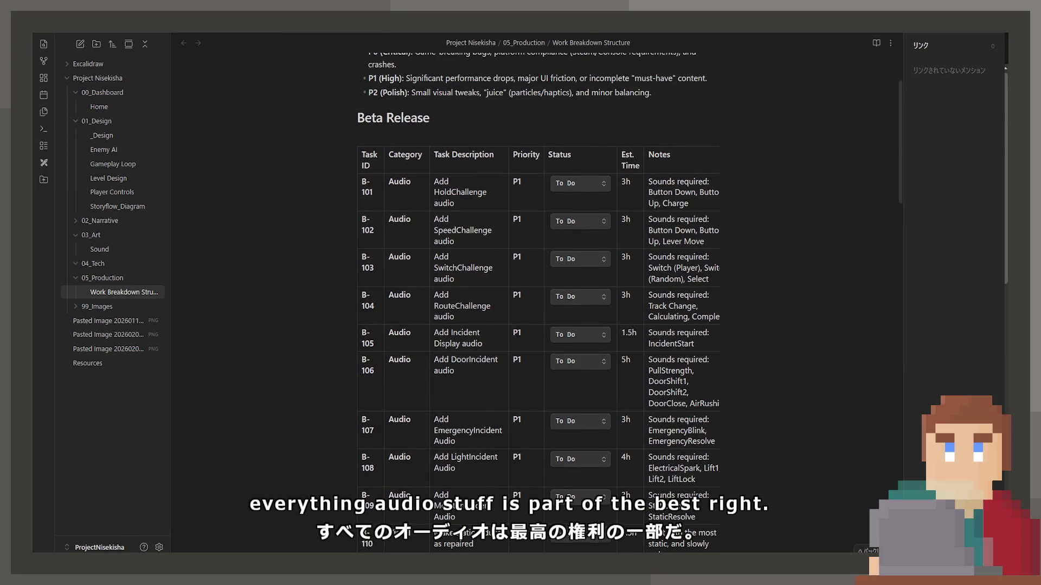
Step: Scroll through the Beta Release audio tasks in the Work Breakdown Structure table
{"action": "scroll", "coordinate": [537, 293], "scroll_direction": "down", "scroll_amount": 7}
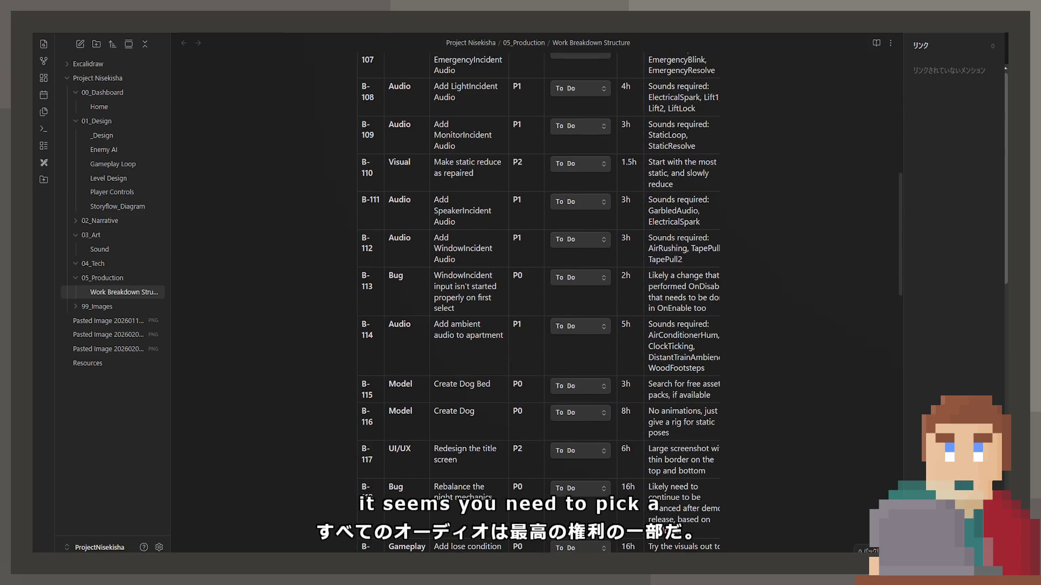
{"action": "scroll", "coordinate": [537, 293], "scroll_direction": "down", "scroll_amount": 4}
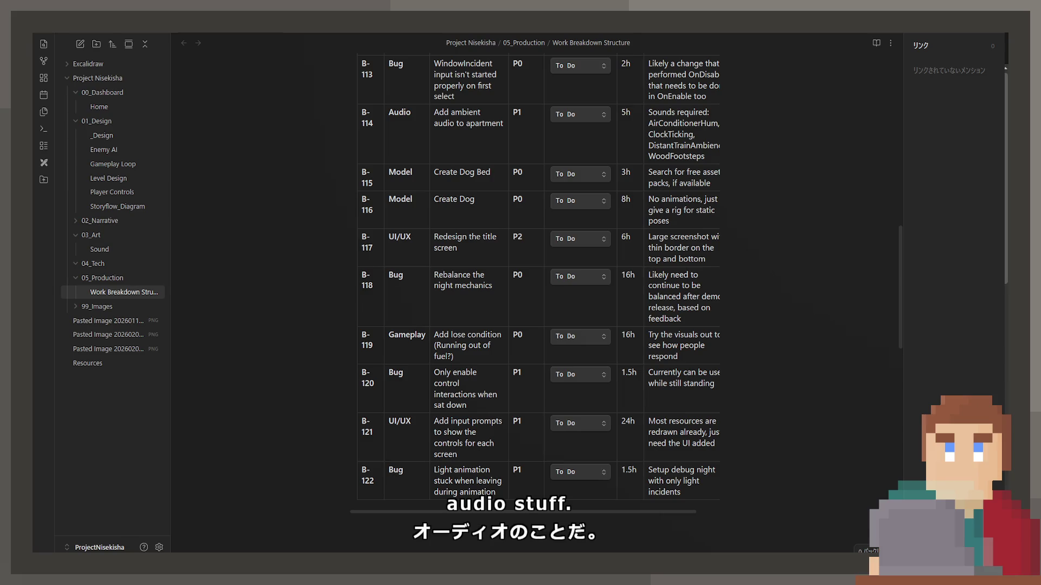
{"action": "scroll", "coordinate": [627, 303], "scroll_direction": "down", "scroll_amount": 2}
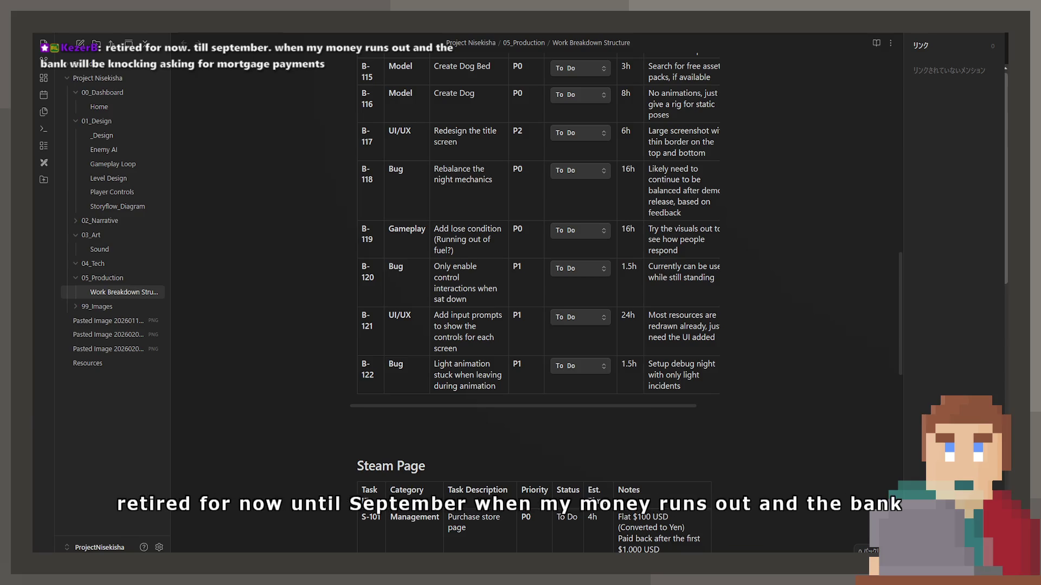
{"action": "scroll", "coordinate": [538, 298], "scroll_direction": "up", "scroll_amount": 7}
{"action": "scroll", "coordinate": [539, 298], "scroll_direction": "up", "scroll_amount": 4}
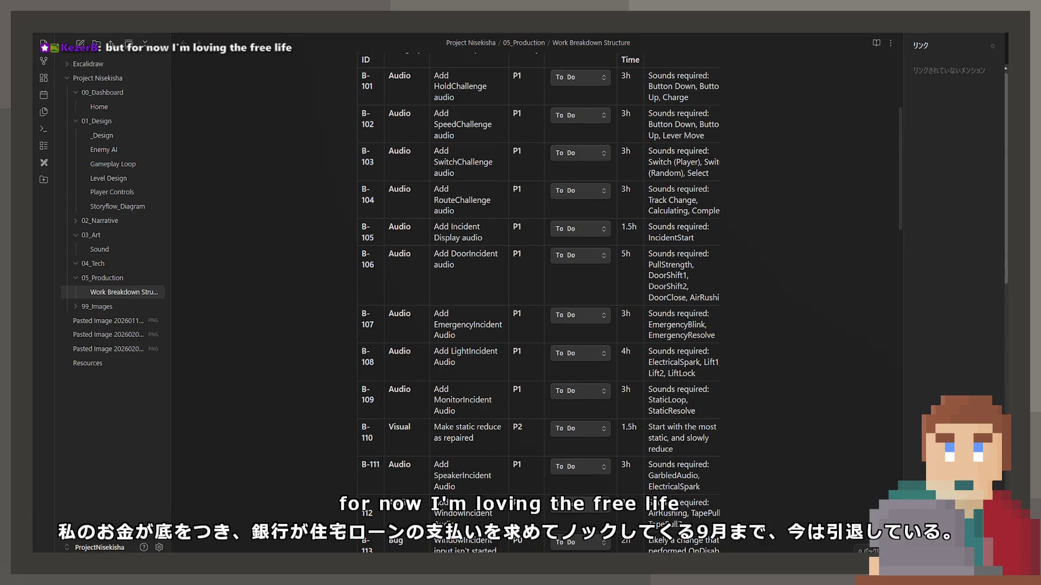
{"action": "scroll", "coordinate": [538, 298], "scroll_direction": "up", "scroll_amount": 3}
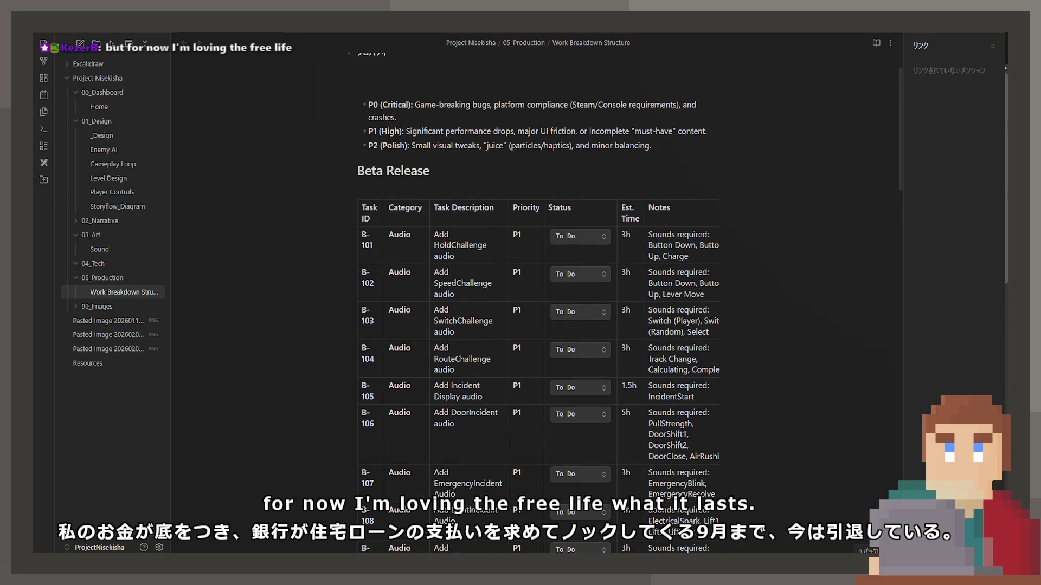
{"action": "scroll", "coordinate": [538, 302], "scroll_direction": "down", "scroll_amount": 2}
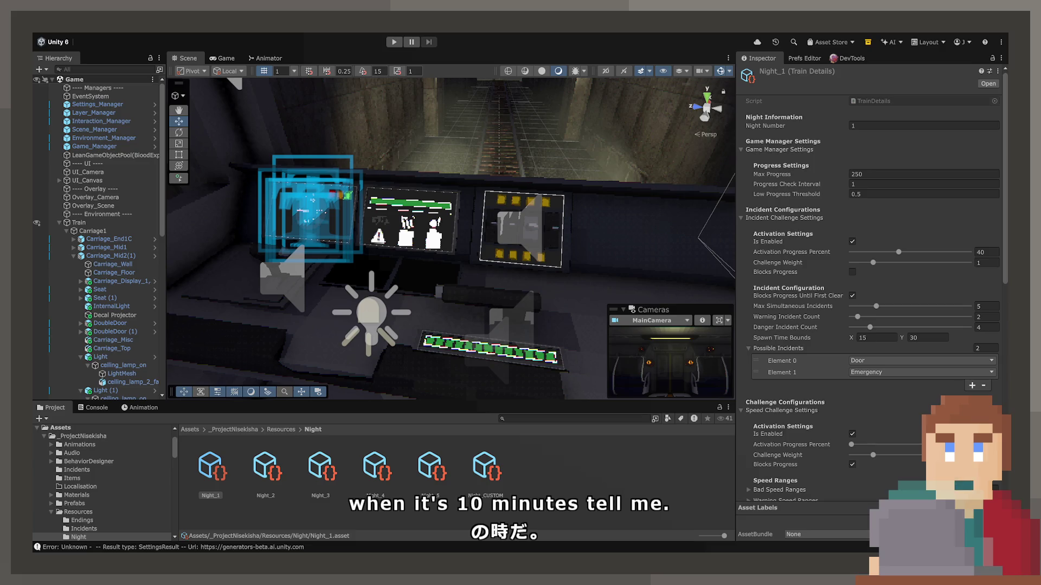
Step: Enter play mode and maximize the Game view to fill the editor
{"action": "left_click", "coordinate": [394, 42]}
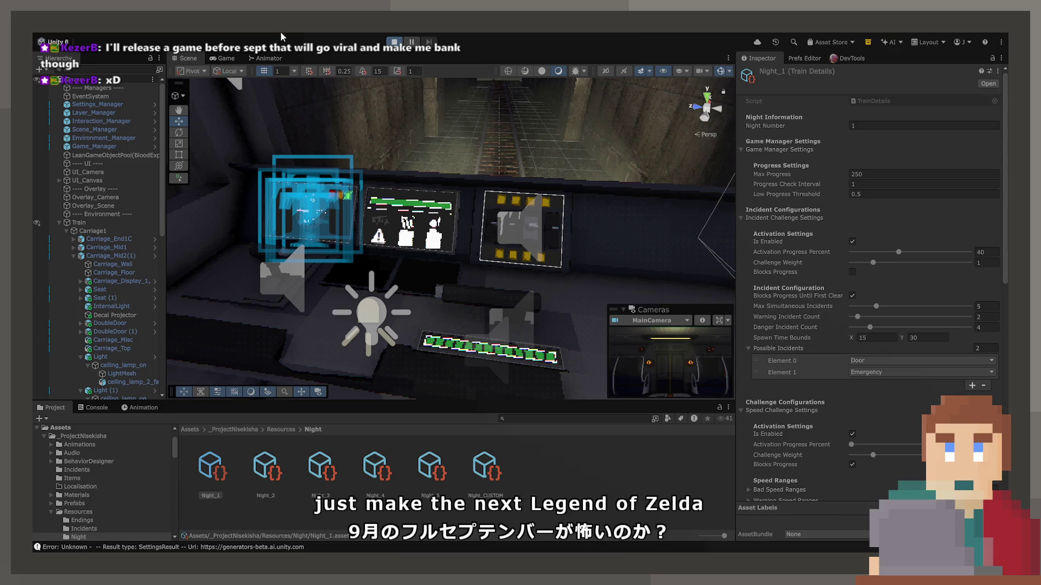
{"action": "double_click", "coordinate": [211, 58]}
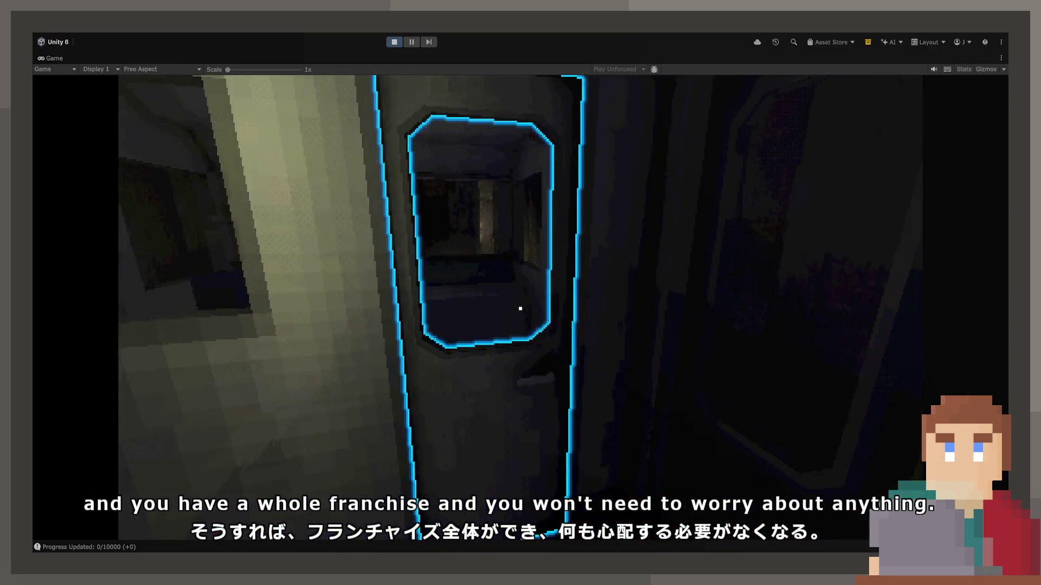
Step: Open the cab door, sit at the driver's console and switch off the red alarm light
{"action": "key", "text": "e"}
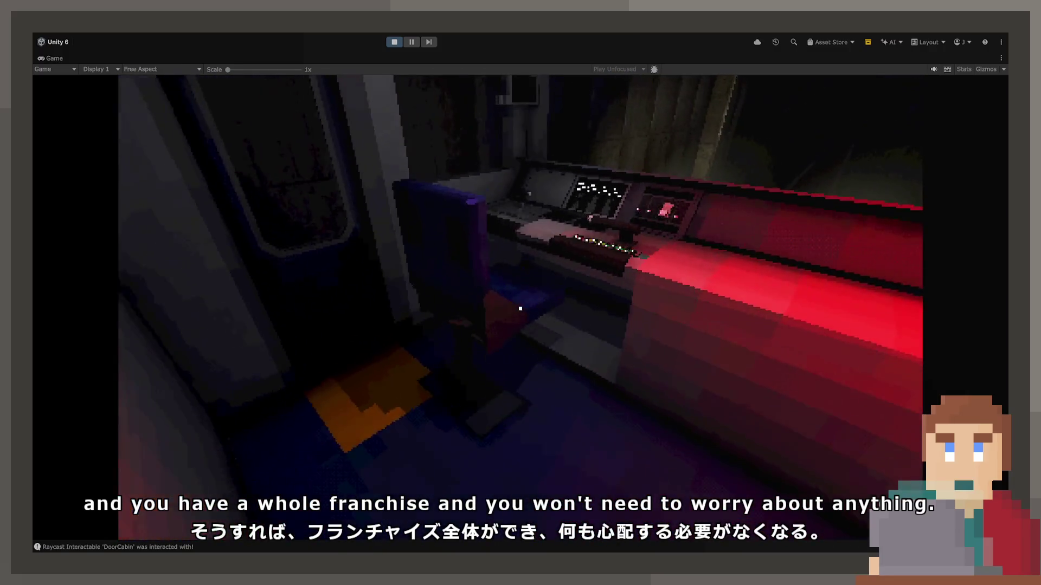
{"action": "key", "text": "e"}
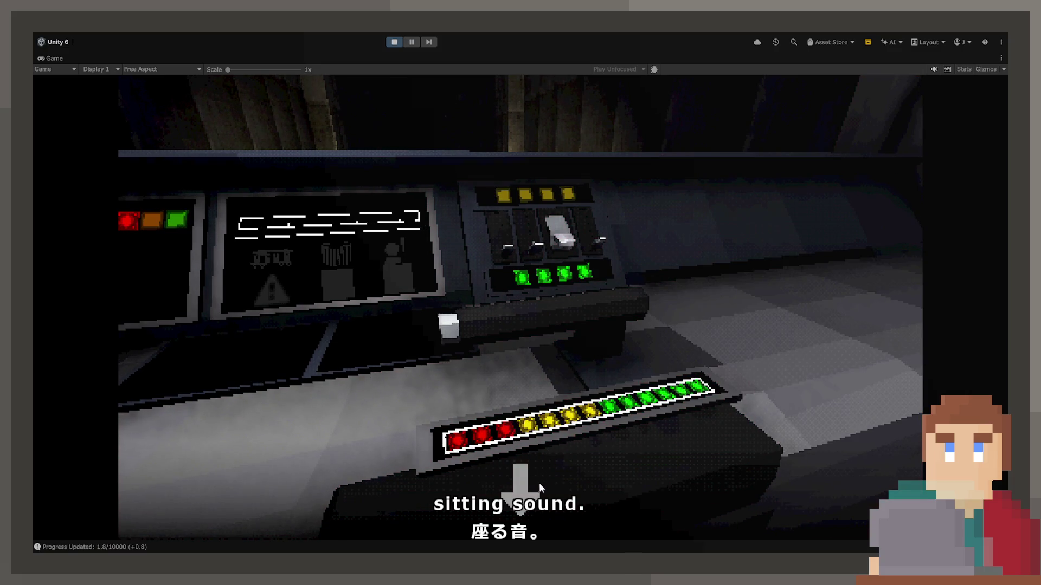
{"action": "key", "text": "e"}
Step: Pull the speed lever down and up several times, checking the switch panel, to hear its sound
{"action": "left_click", "coordinate": [493, 325]}
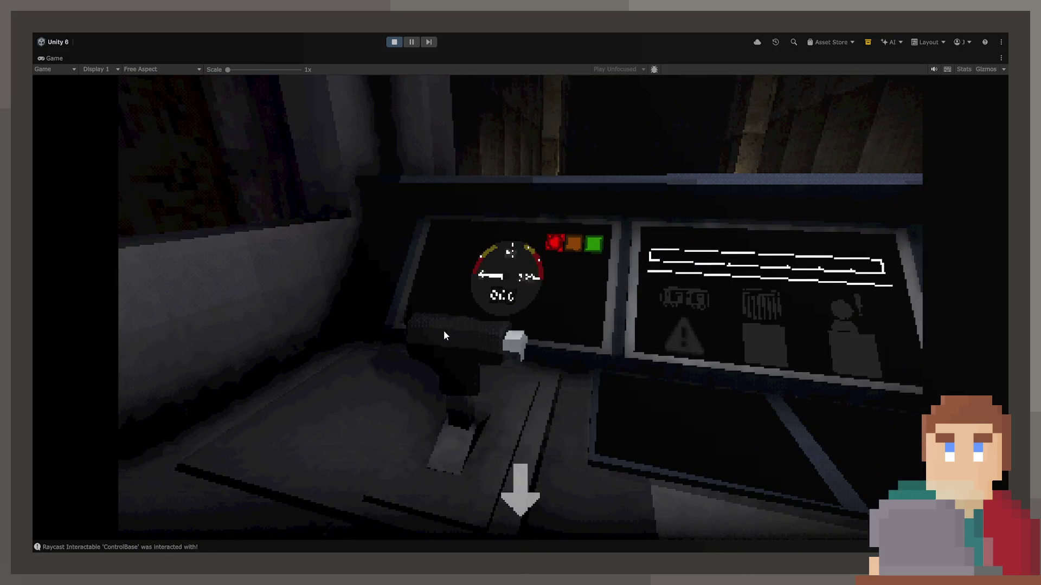
{"action": "left_click_drag", "start_coordinate": [504, 359], "coordinate": [486, 480]}
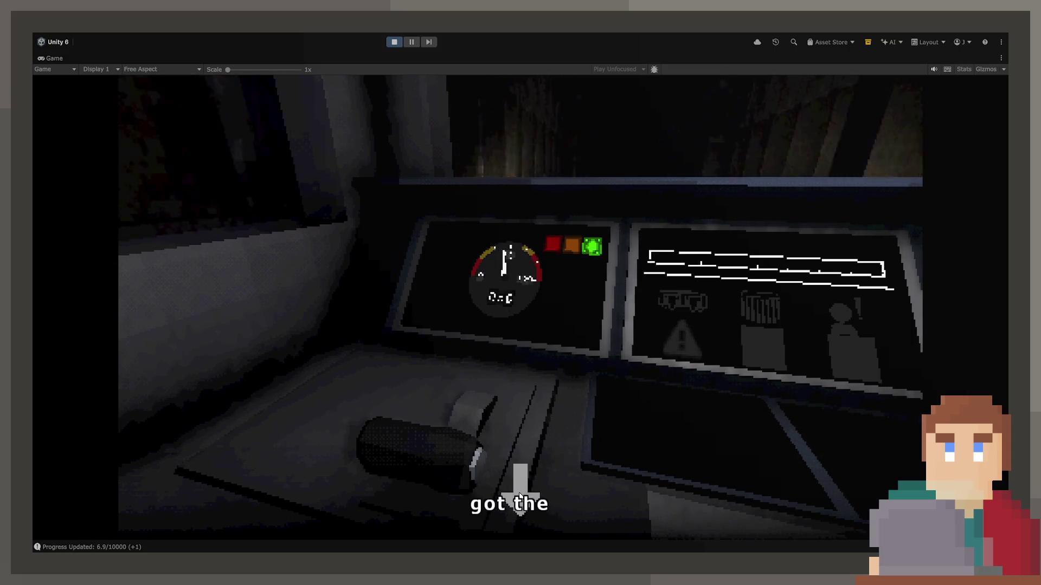
{"action": "mouse_move", "coordinate": [520, 496]}
{"action": "left_mouse_down"}
{"action": "mouse_move", "coordinate": [495, 384]}
{"action": "mouse_move", "coordinate": [508, 348]}
{"action": "left_mouse_up"}
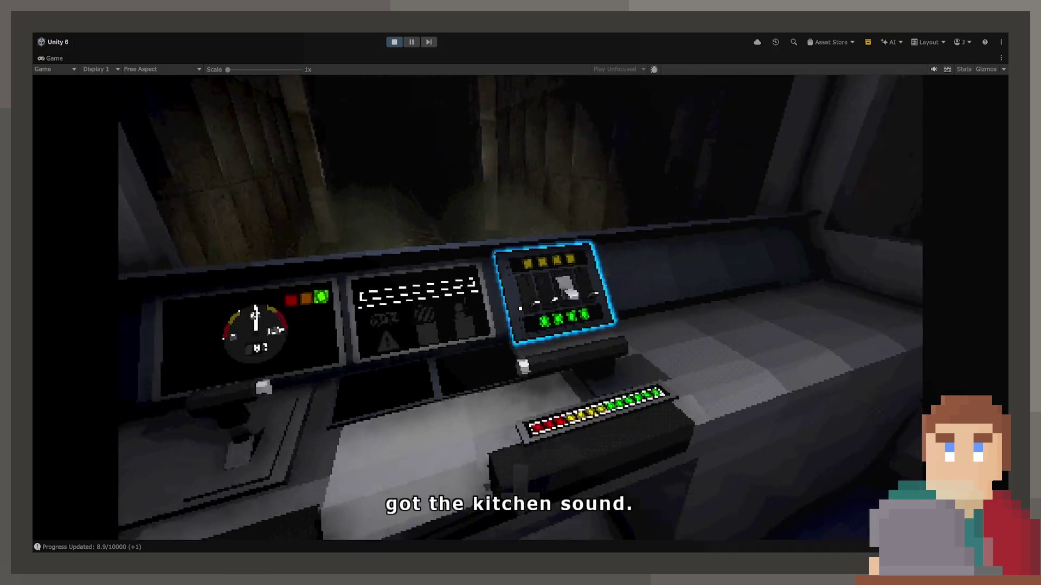
{"action": "left_click", "coordinate": [520, 308]}
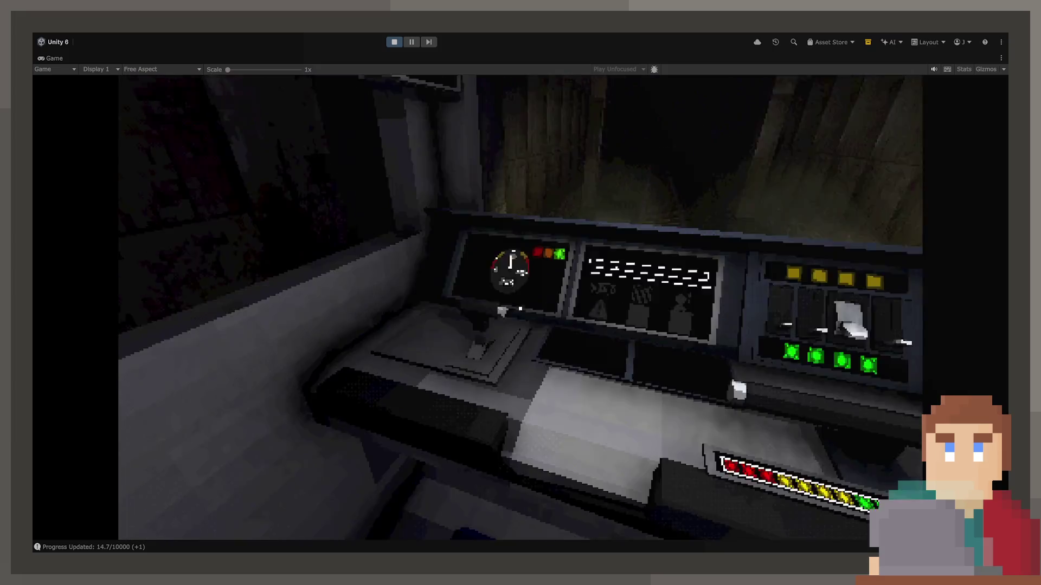
{"action": "left_click", "coordinate": [519, 308]}
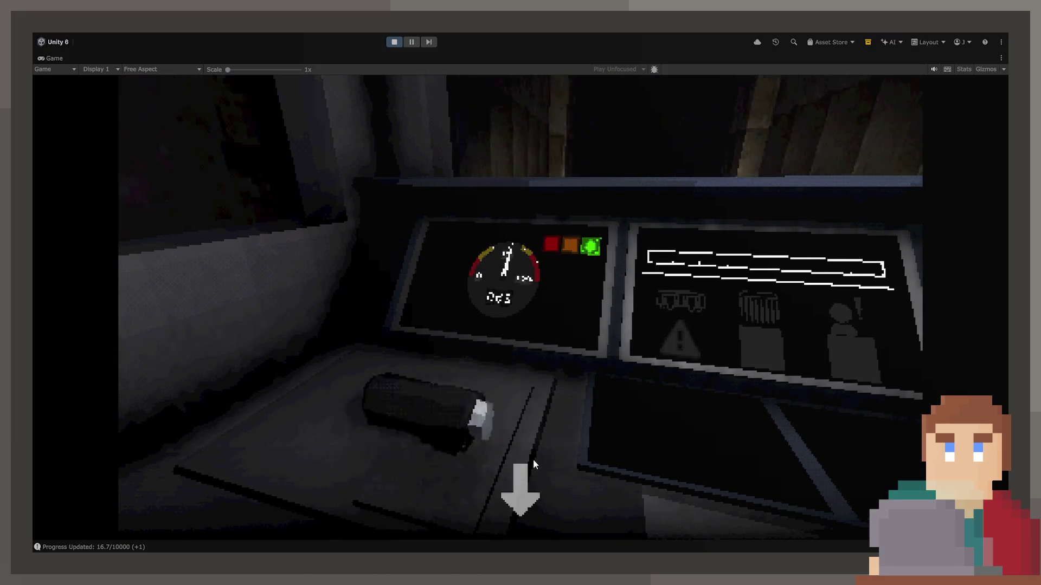
{"action": "left_click_drag", "start_coordinate": [533, 463], "coordinate": [548, 489]}
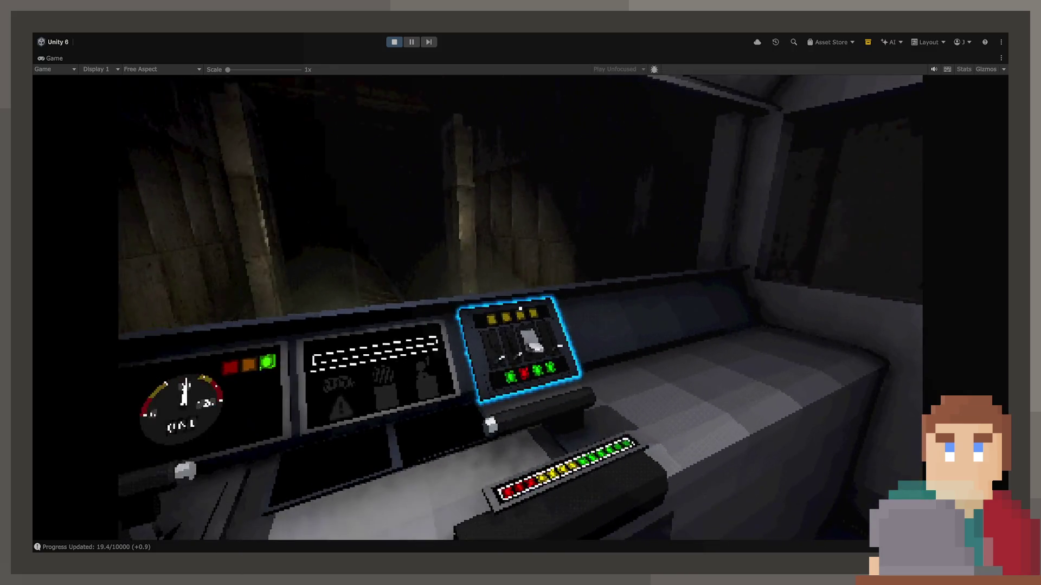
{"action": "left_click", "coordinate": [520, 325]}
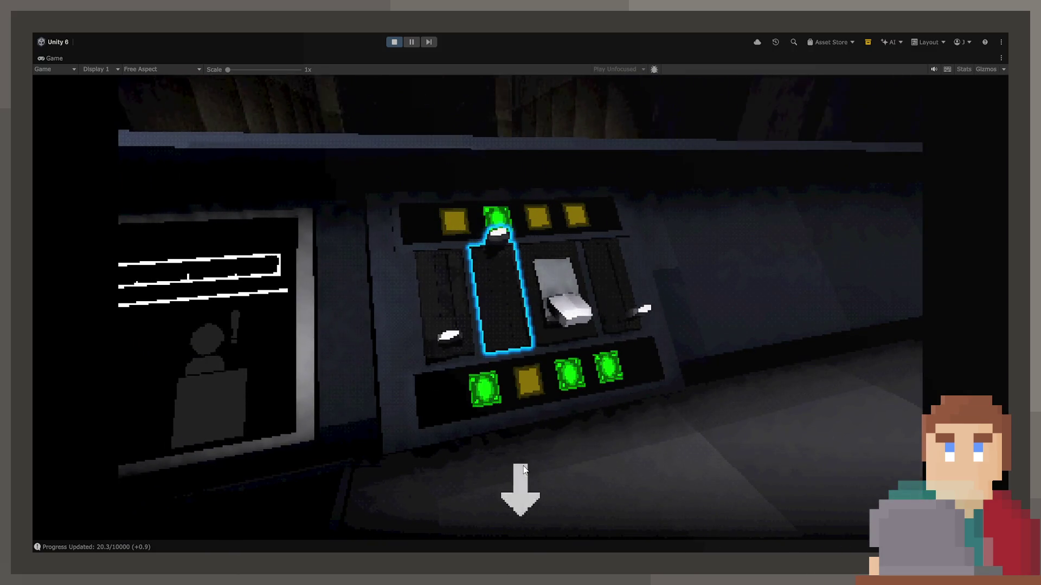
{"action": "left_click_drag", "start_coordinate": [524, 469], "coordinate": [524, 510]}
{"action": "left_click", "coordinate": [536, 301]}
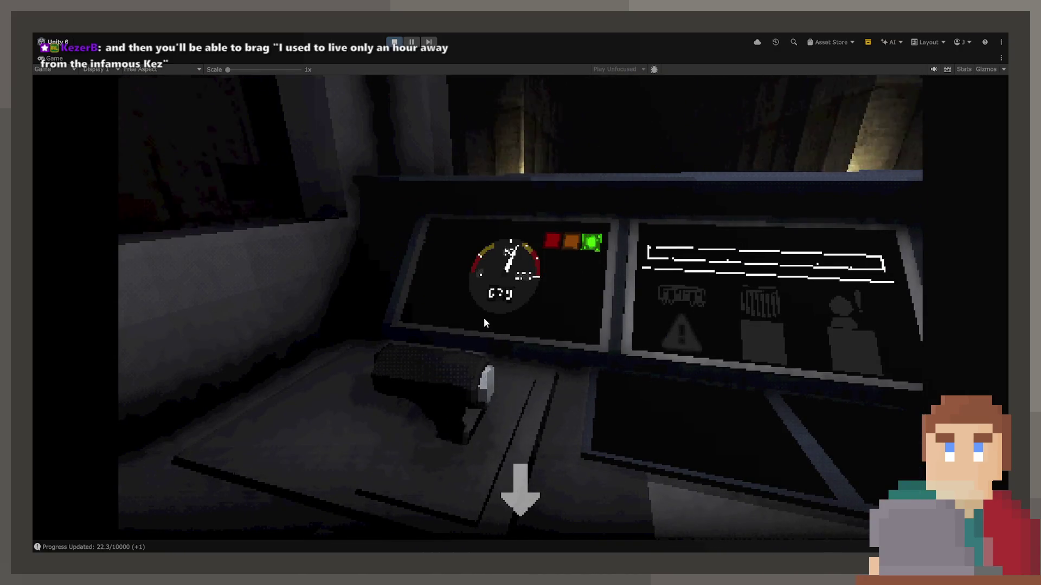
{"action": "left_click_drag", "start_coordinate": [485, 323], "coordinate": [486, 379]}
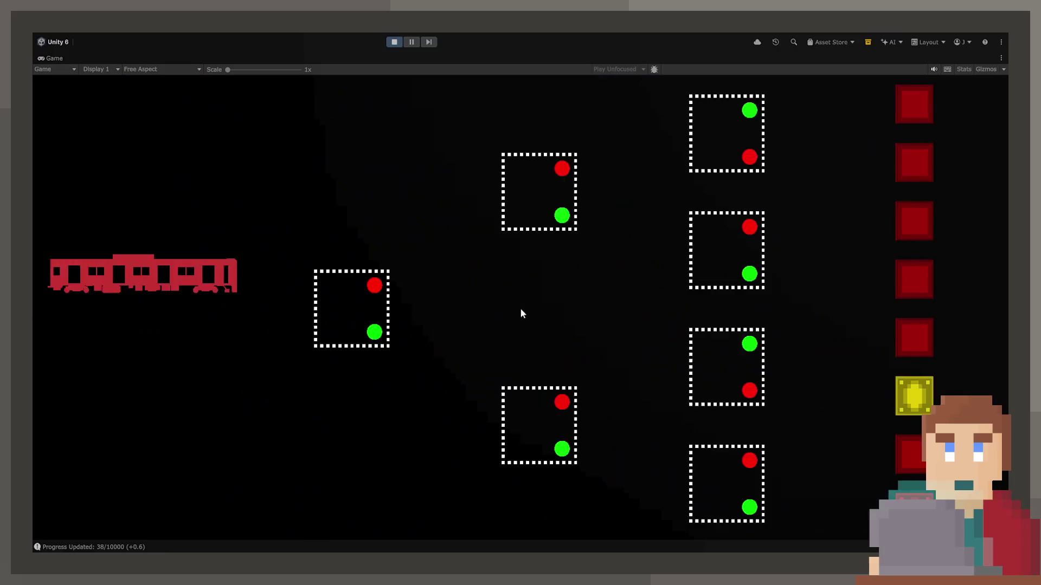
Step: Flip the lower-middle track switch to reach 'Routing Complete!' and return to the cab
{"action": "left_click", "coordinate": [572, 454]}
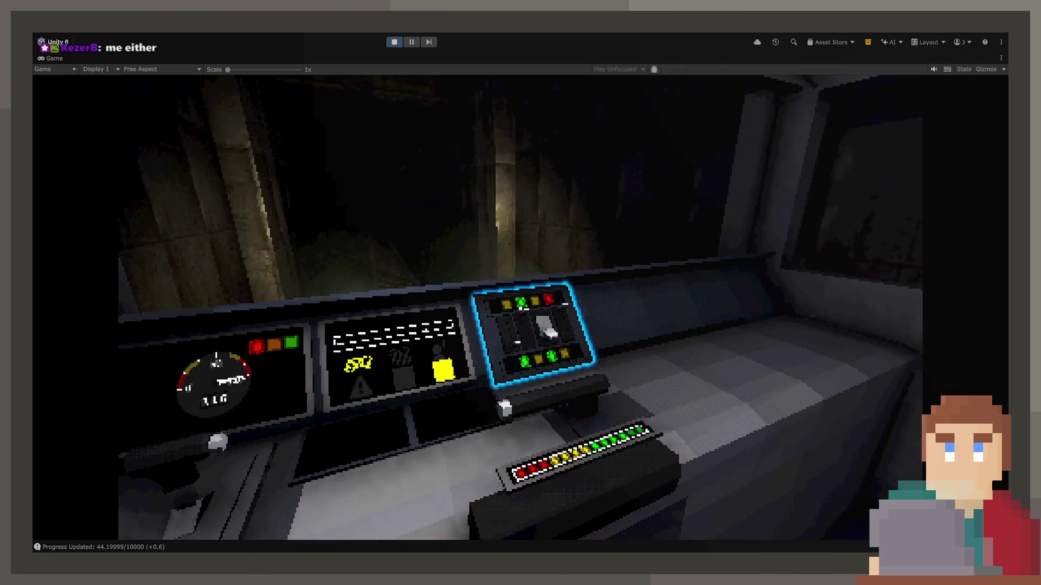
{"action": "left_click", "coordinate": [521, 313]}
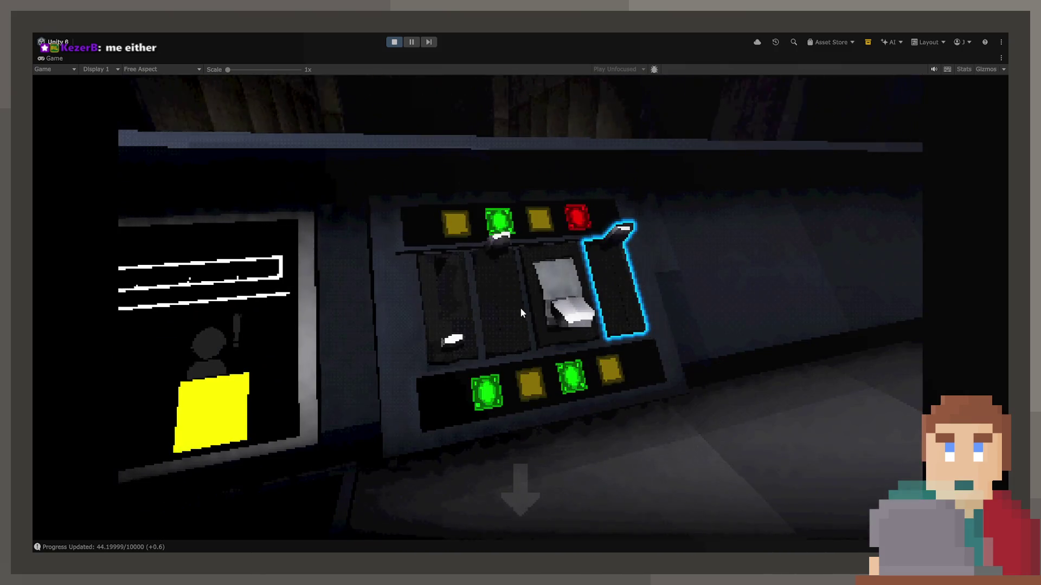
Step: Try the speed lever close-up once more, back out to the cab view and stop play mode
{"action": "right_click", "coordinate": [521, 313]}
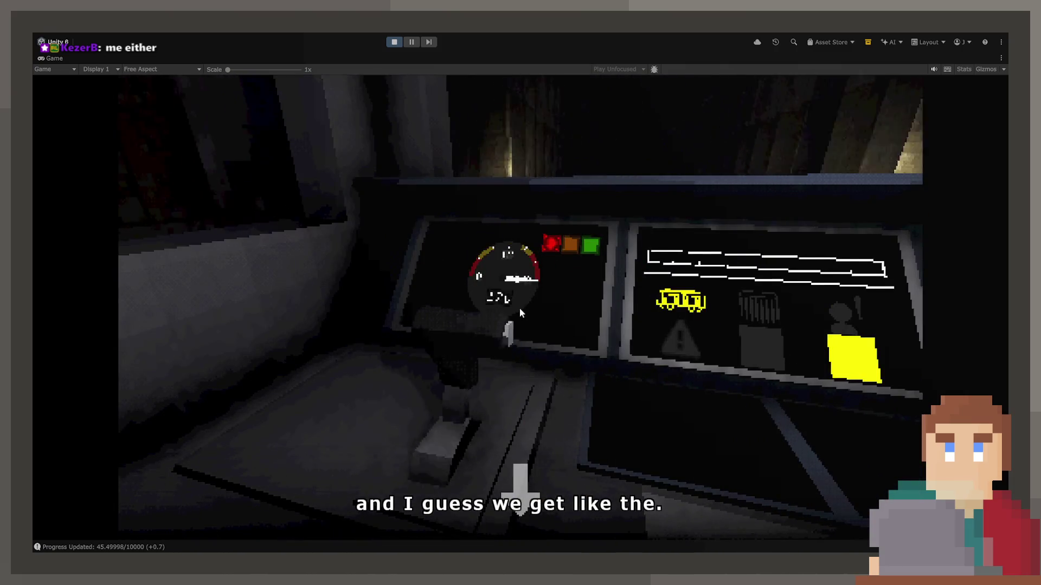
{"action": "left_click", "coordinate": [538, 479]}
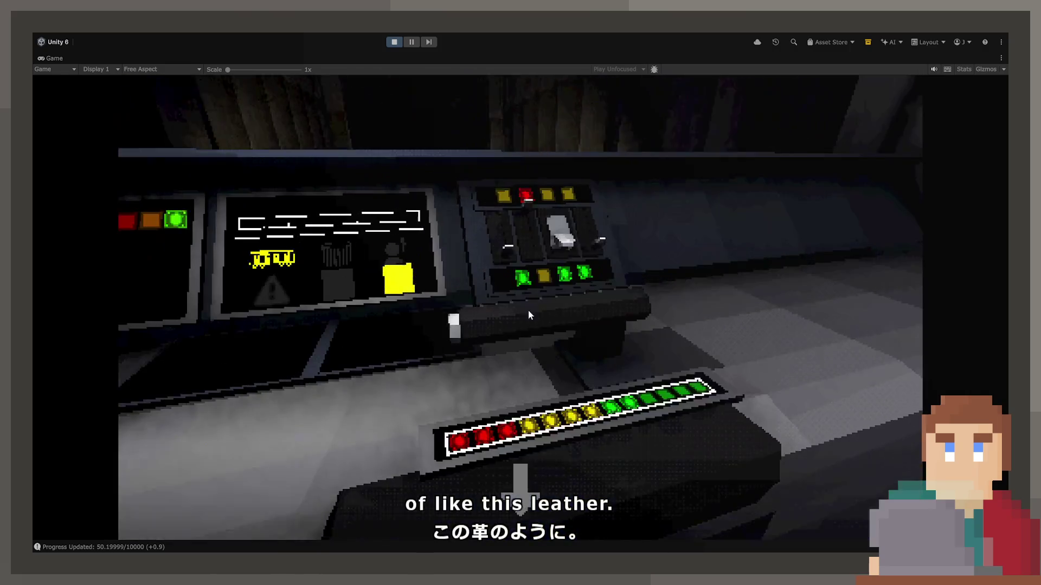
{"action": "left_click", "coordinate": [528, 492]}
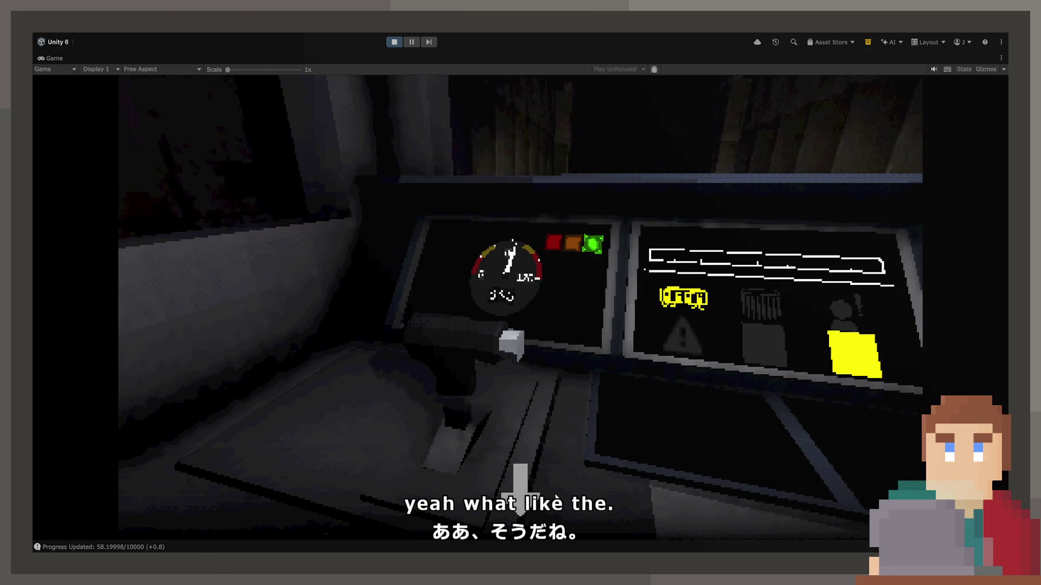
{"action": "left_click", "coordinate": [554, 489]}
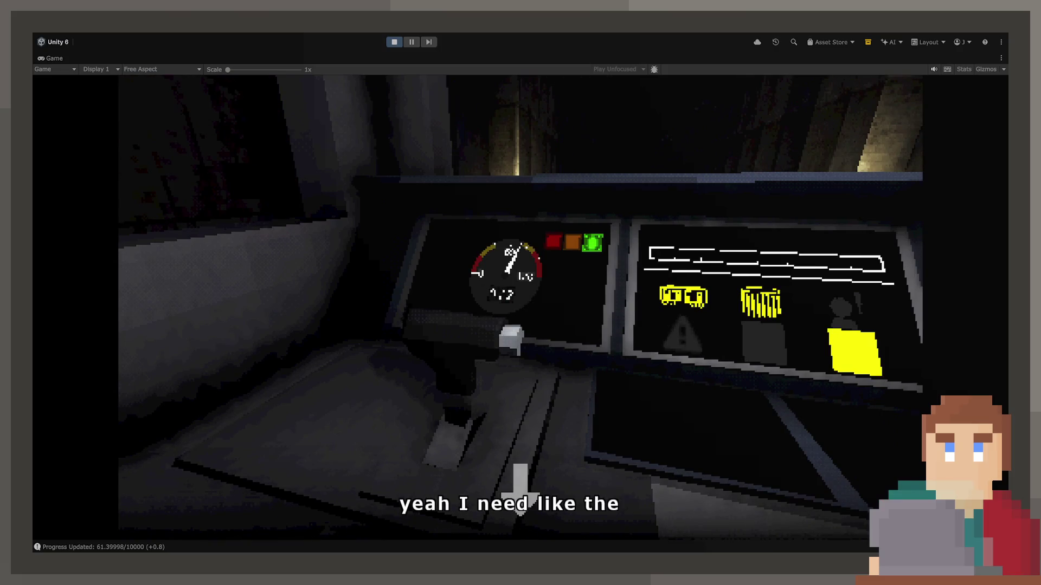
{"action": "left_click", "coordinate": [395, 43]}
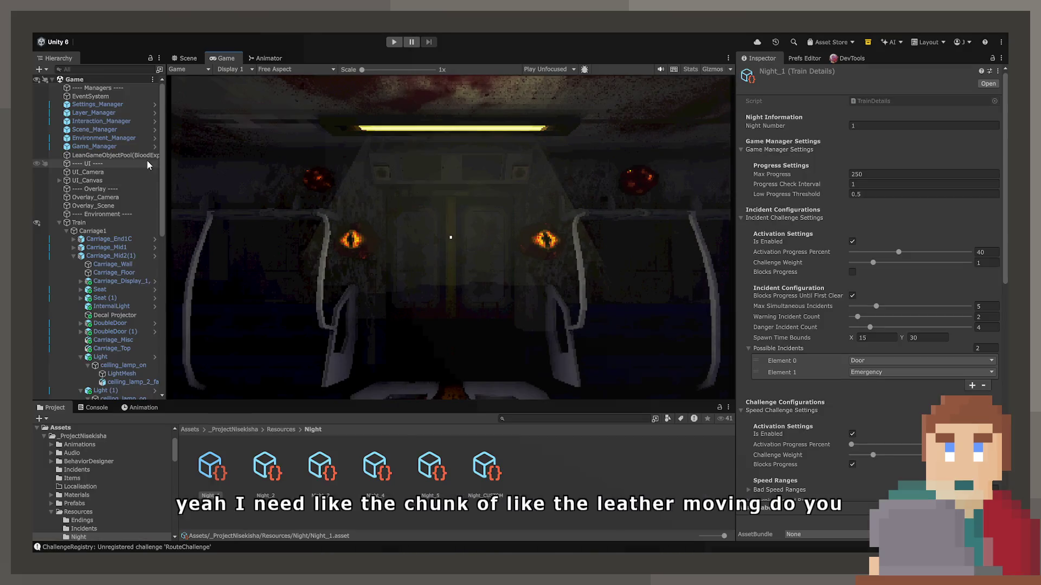
Step: In the Scene view, select the lever up to Cockpit_Controls and remove its missing script component
{"action": "left_click", "coordinate": [190, 59]}
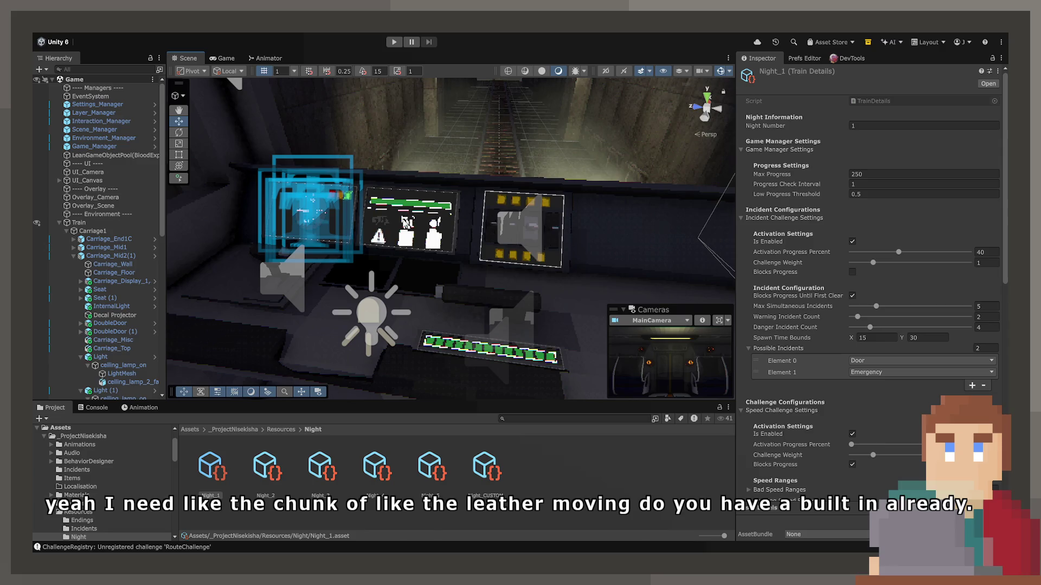
{"action": "scroll", "coordinate": [399, 204], "scroll_direction": "up", "scroll_amount": 5}
{"action": "left_click", "coordinate": [459, 205]}
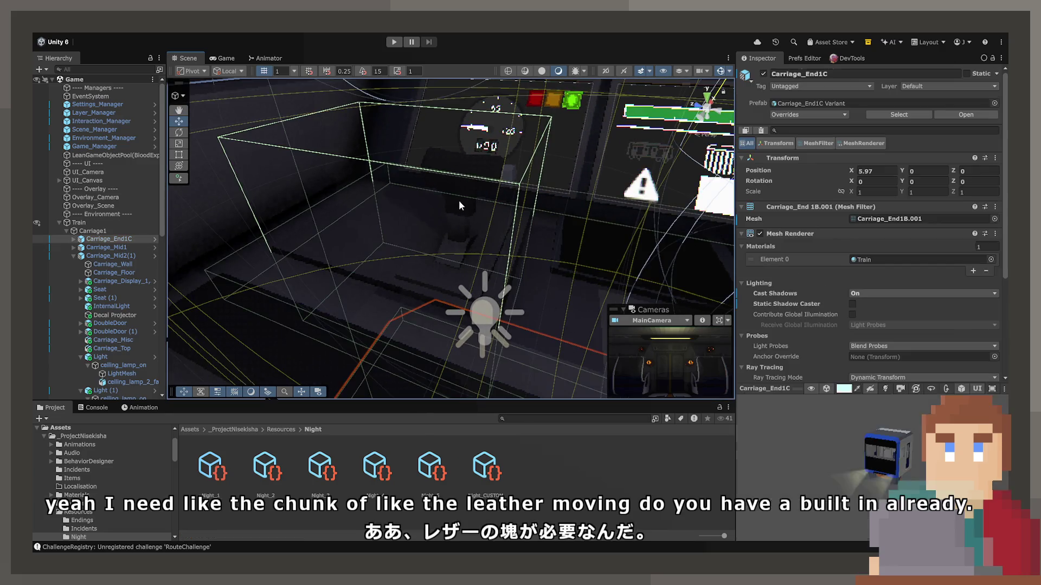
{"action": "left_click", "coordinate": [445, 215]}
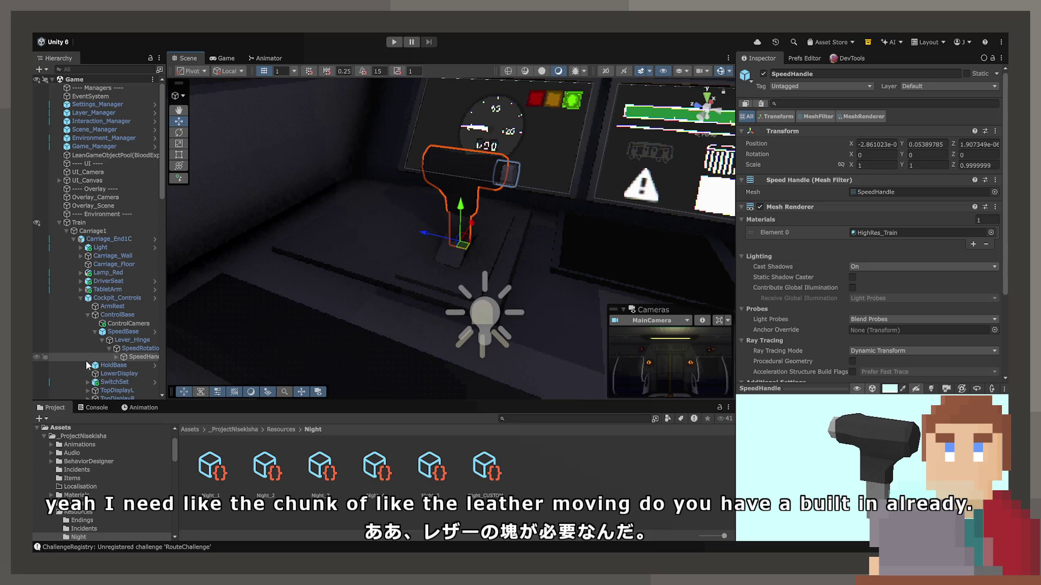
{"action": "left_click", "coordinate": [150, 340]}
{"action": "key", "text": "Up"}
{"action": "key", "text": "Up"}
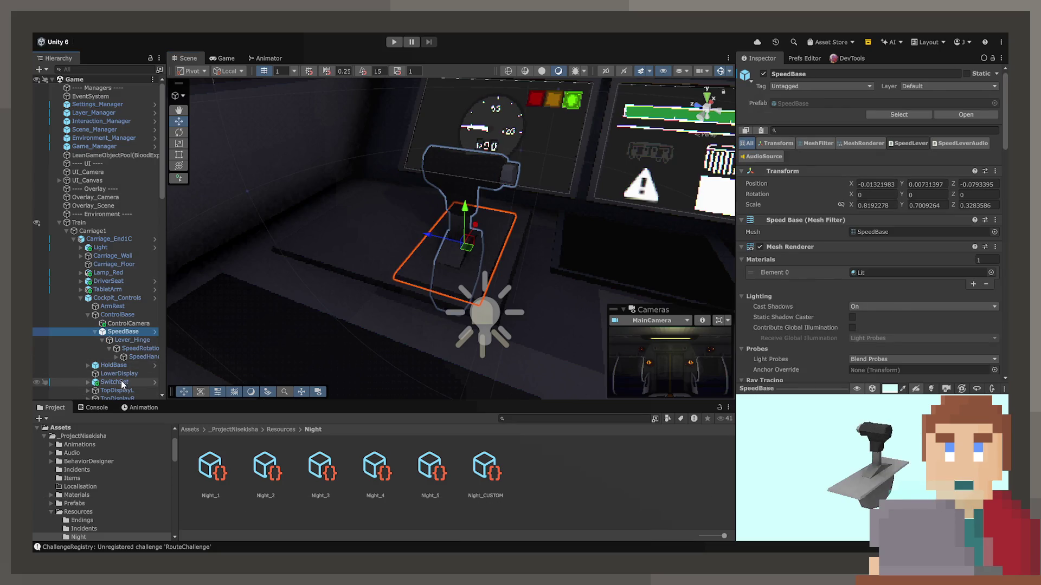
{"action": "key", "text": "Up"}
{"action": "key", "text": "Up"}
{"action": "key", "text": "Up"}
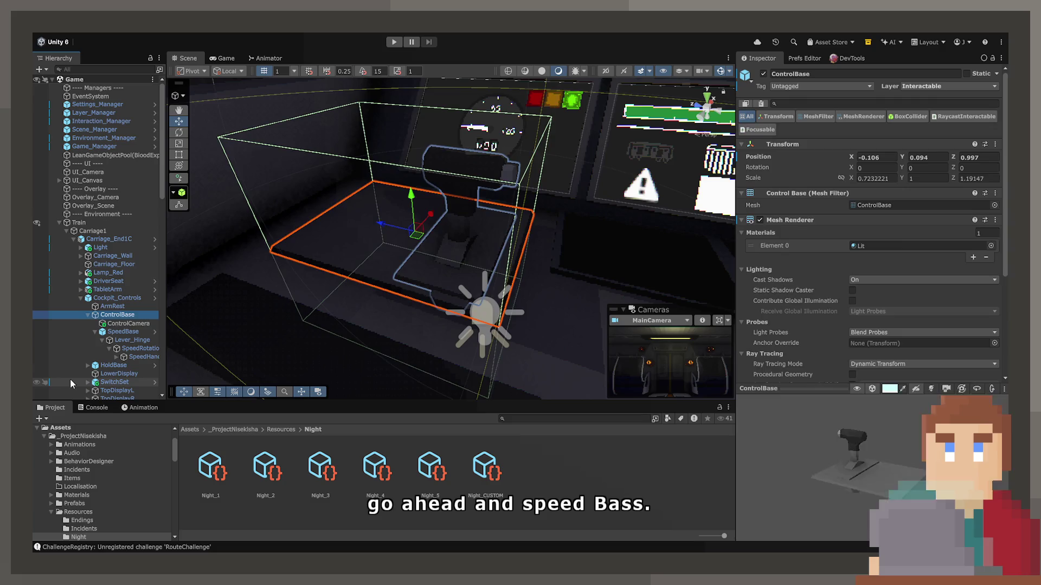
{"action": "scroll", "coordinate": [781, 271], "scroll_direction": "down", "scroll_amount": 5}
{"action": "scroll", "coordinate": [780, 271], "scroll_direction": "down", "scroll_amount": 2}
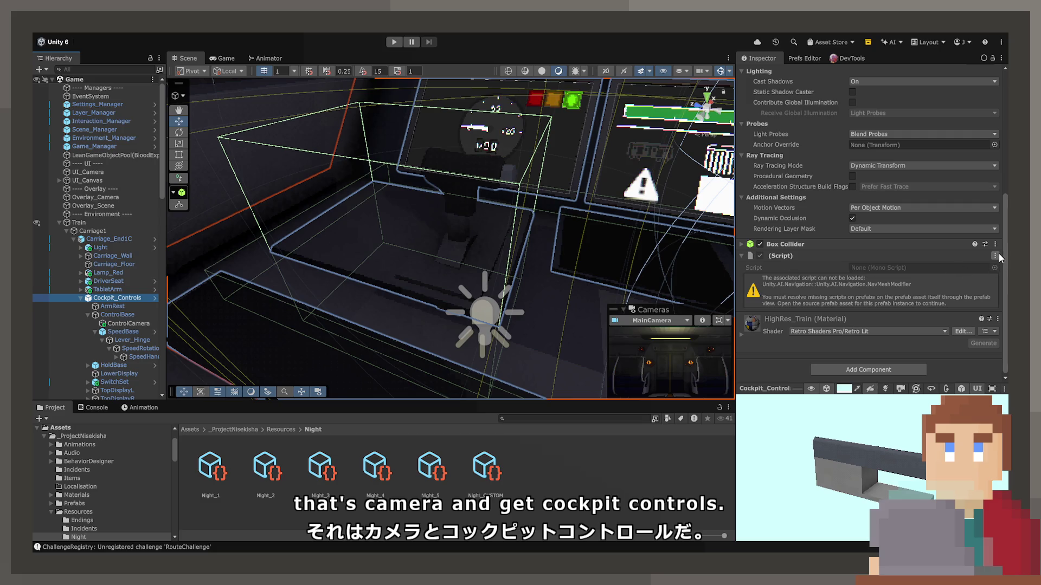
{"action": "right_click", "coordinate": [970, 262]}
{"action": "left_click", "coordinate": [945, 285]}
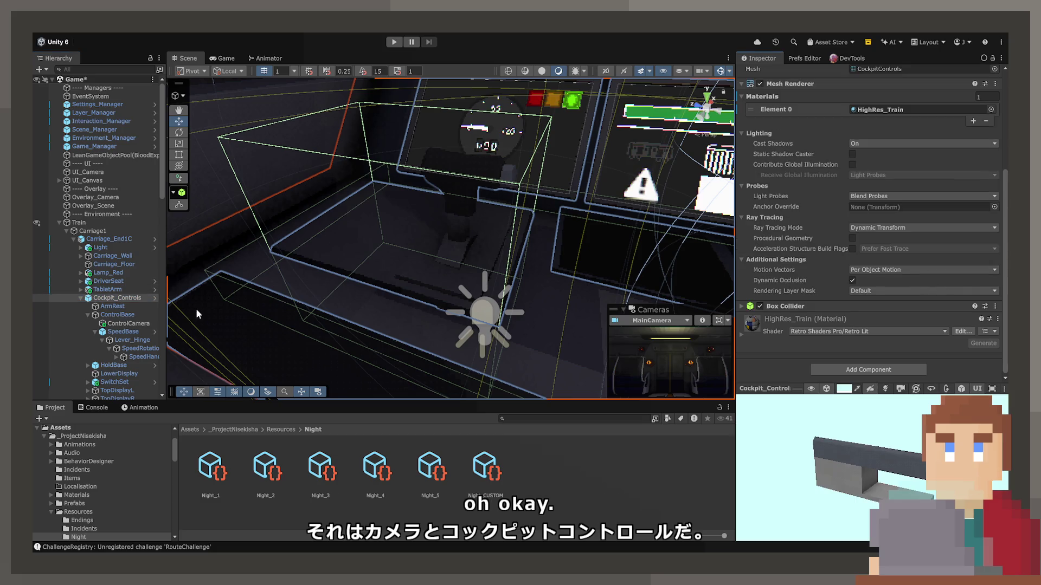
Step: Select SpeedBase and add one empty slot to Speed Lever Audio's On Move Clips list
{"action": "left_click", "coordinate": [118, 306]}
{"action": "scroll", "coordinate": [759, 276], "scroll_direction": "down", "scroll_amount": 1}
{"action": "scroll", "coordinate": [310, 293], "scroll_direction": "down", "scroll_amount": 2}
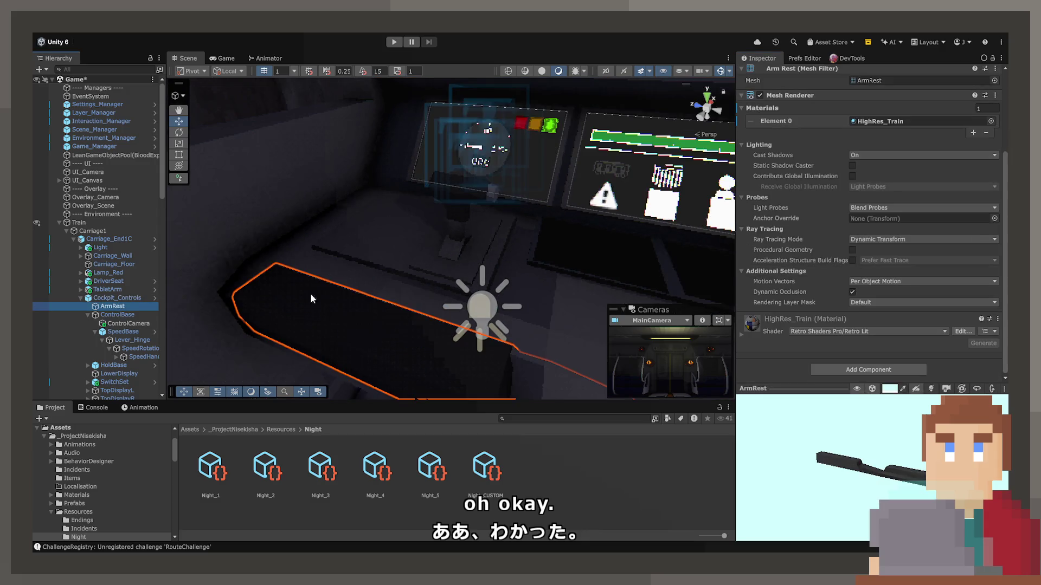
{"action": "left_click", "coordinate": [115, 315]}
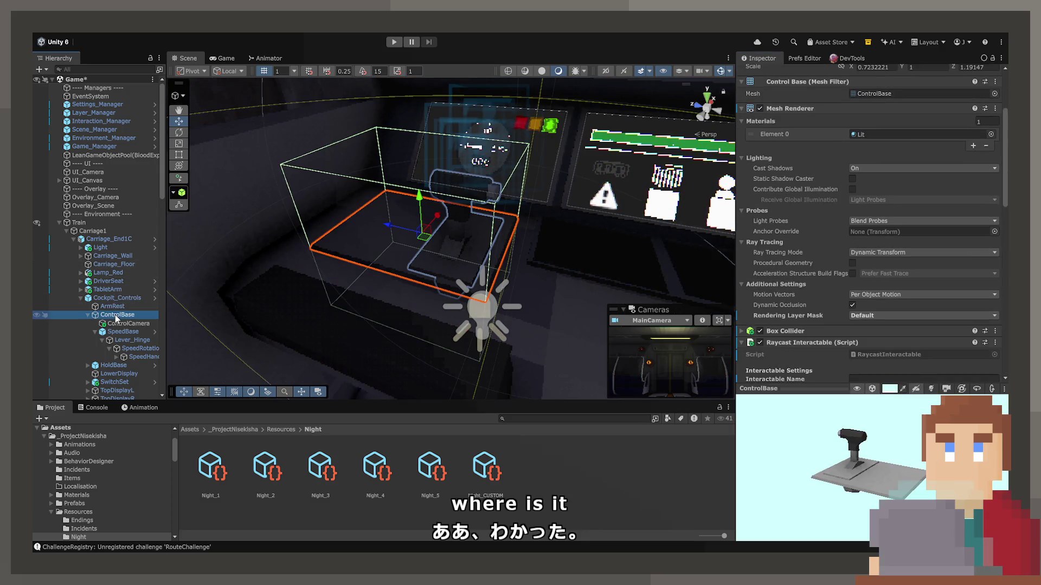
{"action": "scroll", "coordinate": [840, 271], "scroll_direction": "down", "scroll_amount": 1}
{"action": "key", "text": "f"}
{"action": "scroll", "coordinate": [846, 297], "scroll_direction": "down", "scroll_amount": 8}
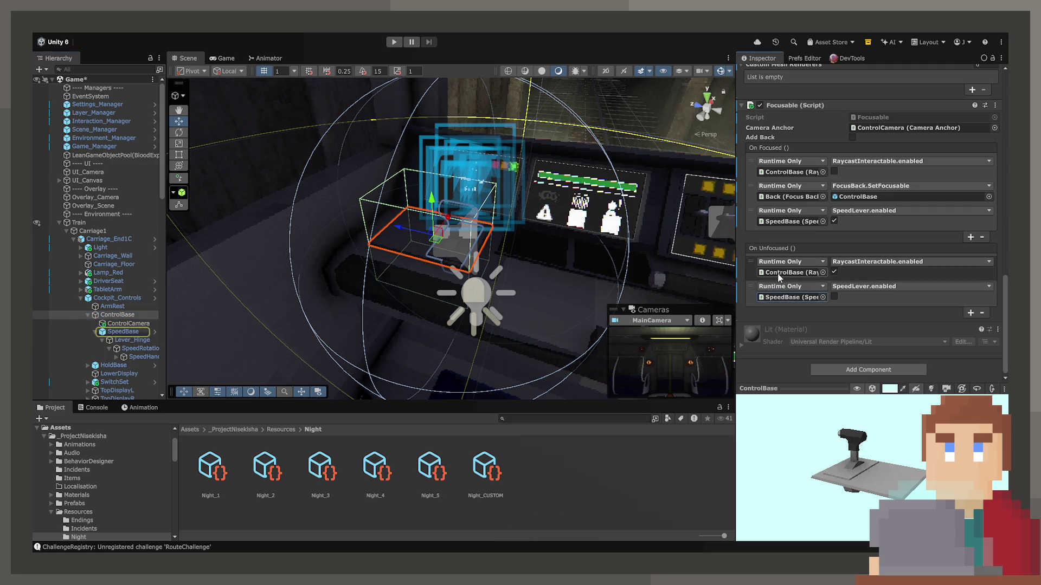
{"action": "left_click", "coordinate": [135, 340]}
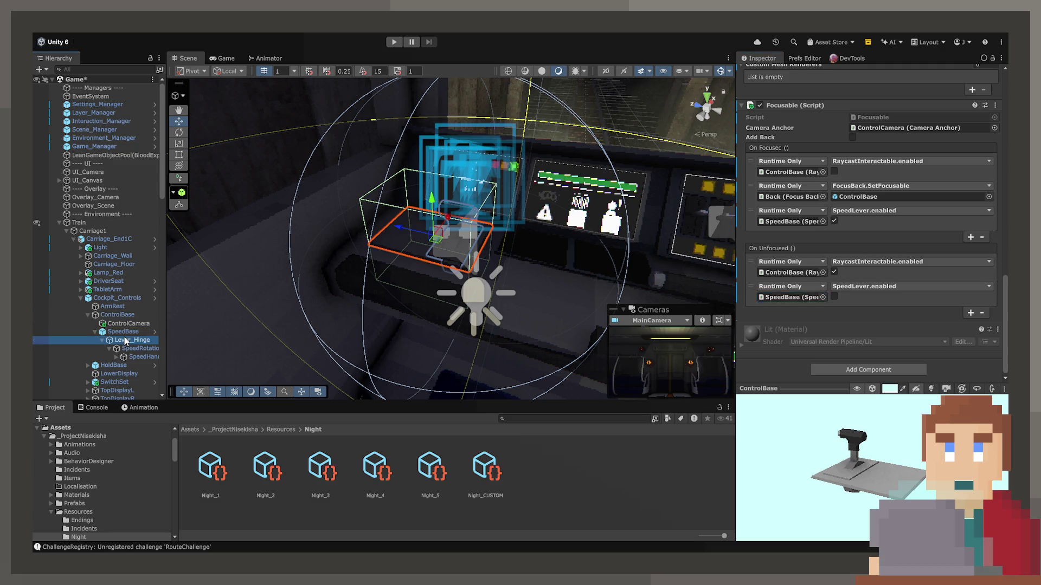
{"action": "left_click", "coordinate": [123, 332]}
{"action": "scroll", "coordinate": [838, 287], "scroll_direction": "down", "scroll_amount": 5}
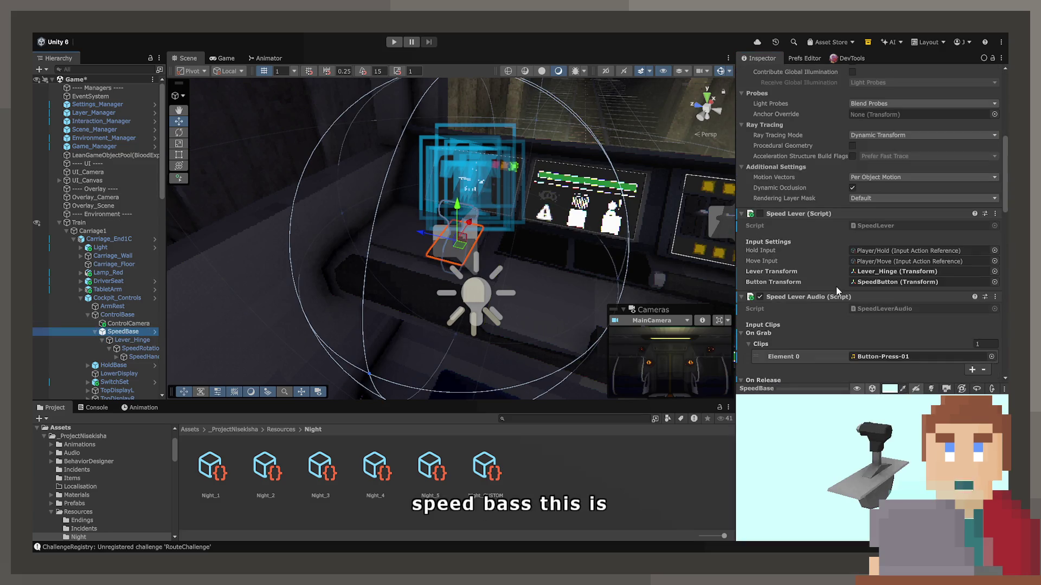
{"action": "scroll", "coordinate": [836, 286], "scroll_direction": "down", "scroll_amount": 5}
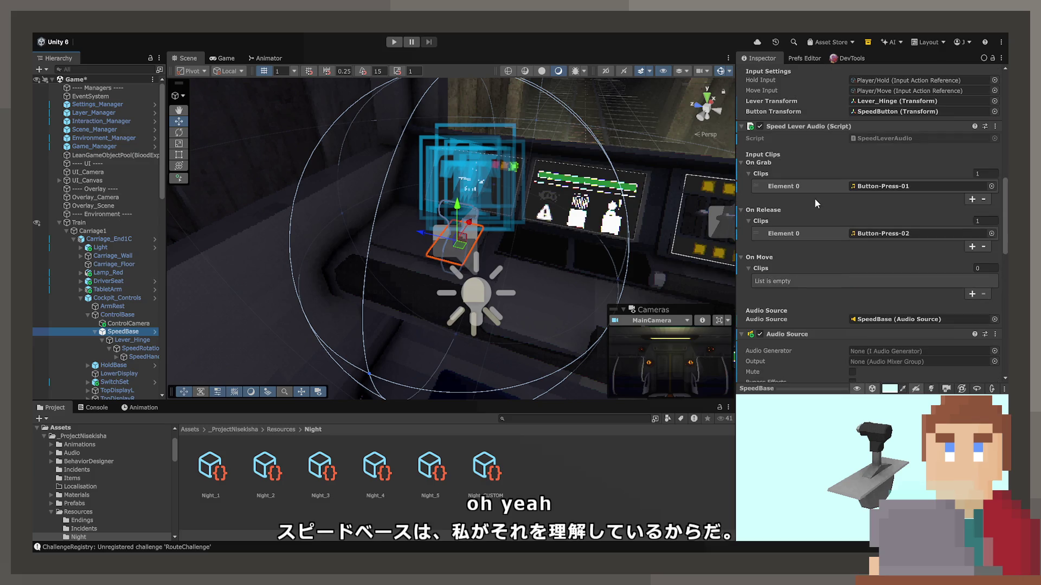
{"action": "left_click", "coordinate": [973, 294]}
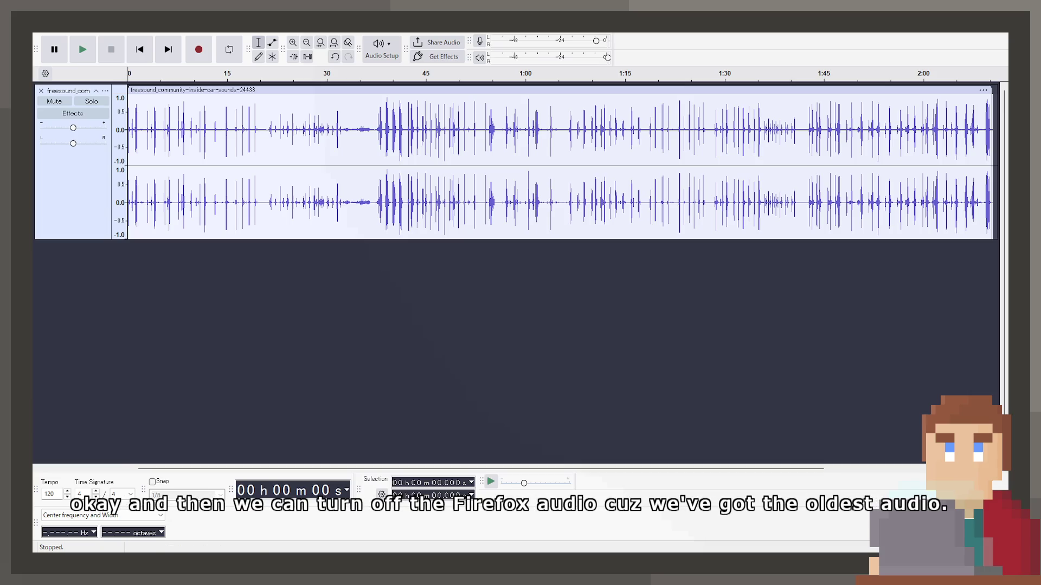
Step: Zoom into the recording's start, play it, and mark the 3.968 s point, replaying from there
{"action": "left_click", "coordinate": [140, 49]}
{"action": "key", "text": "ctrl+1"}
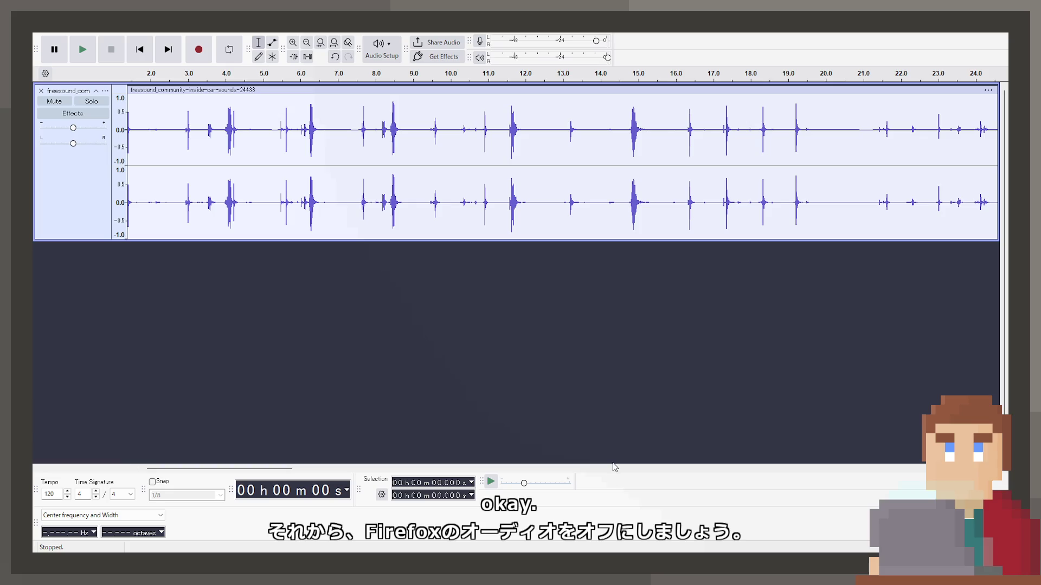
{"action": "key", "text": "space"}
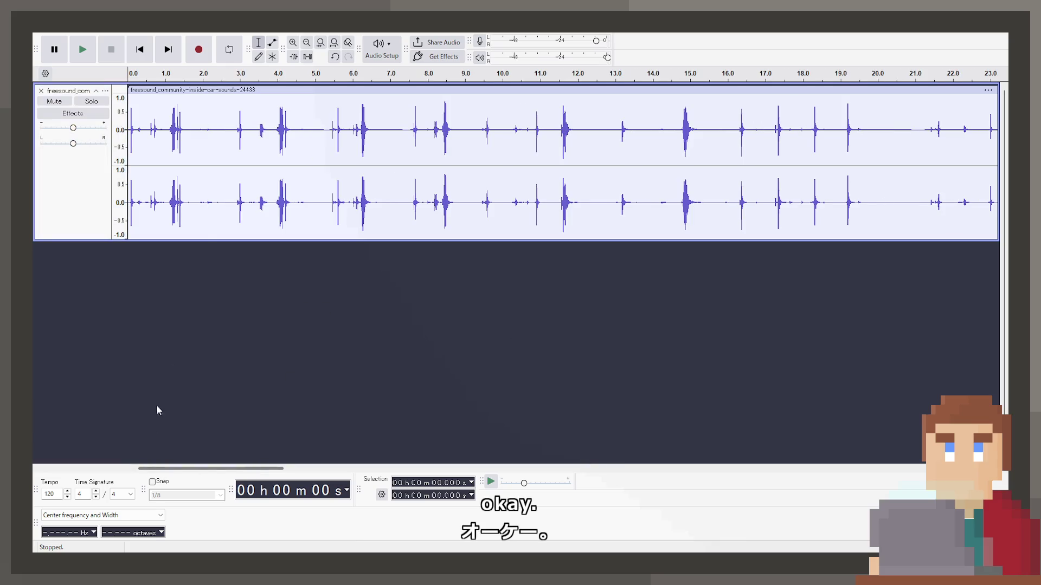
{"action": "scroll", "coordinate": [149, 196], "scroll_direction": "up", "scroll_amount": 1}
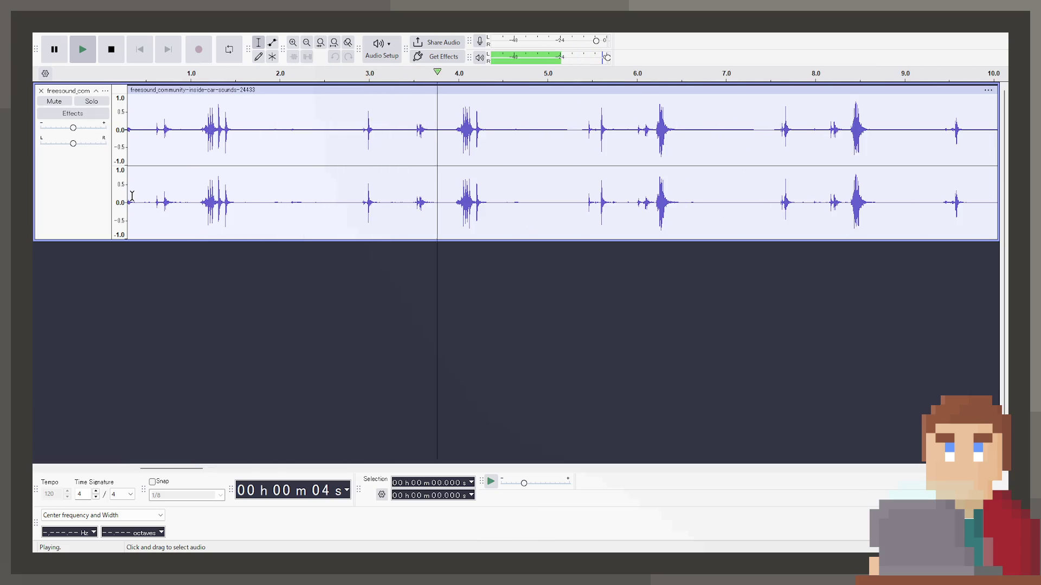
{"action": "key", "text": "space"}
{"action": "left_click", "coordinate": [456, 133]}
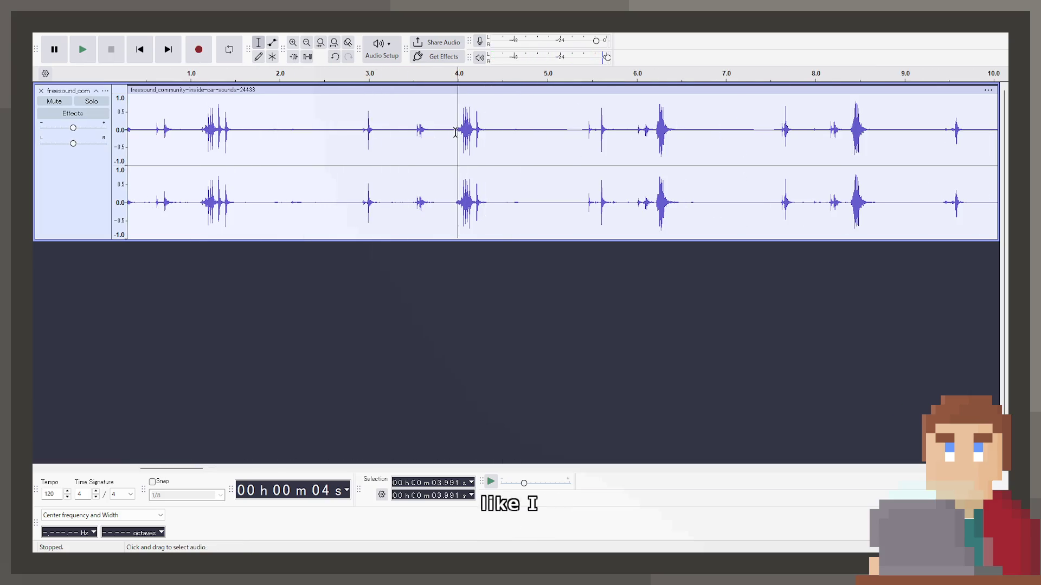
{"action": "key", "text": "space"}
{"action": "key", "text": "space"}
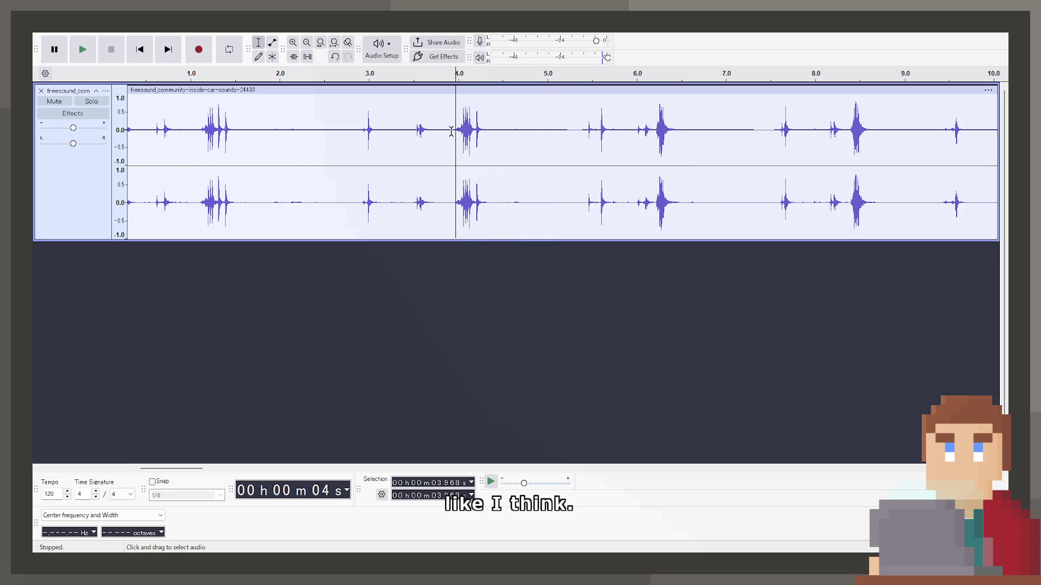
{"action": "key", "text": "space"}
{"action": "key", "text": "space"}
{"action": "key", "text": "space"}
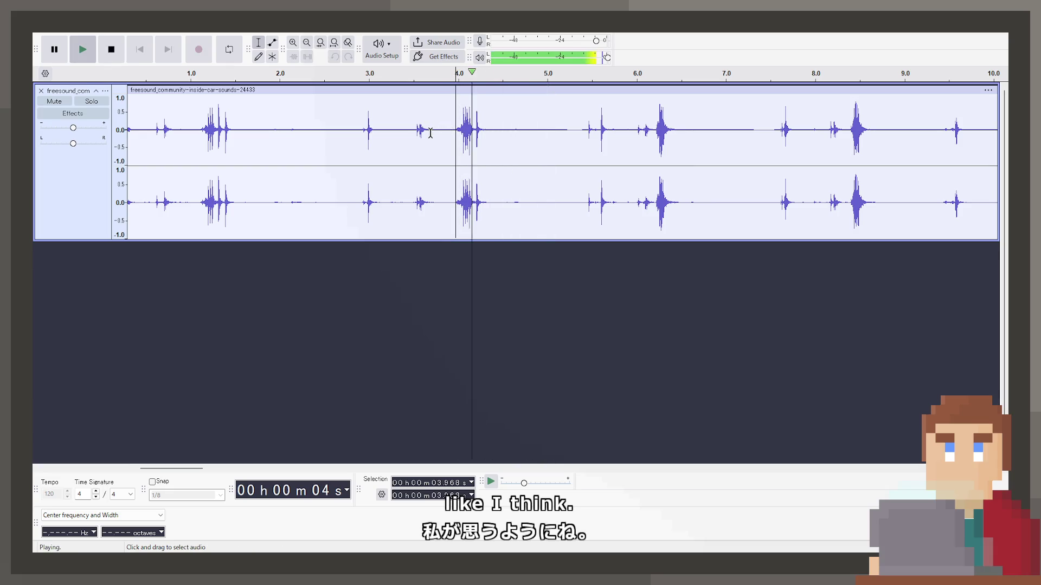
{"action": "key", "text": "space"}
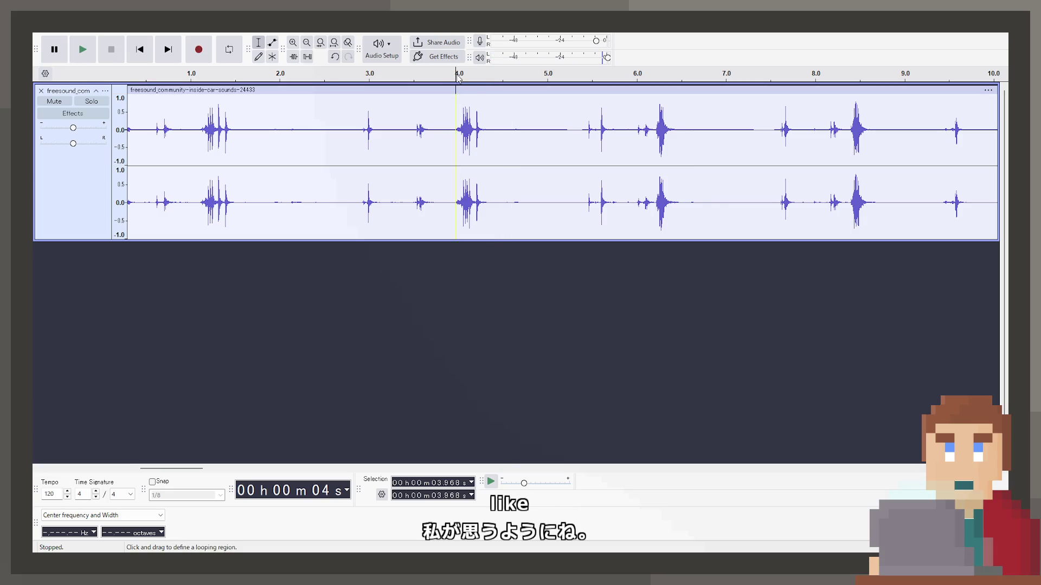
Step: Loop-preview the region from 3.968 s, split the clip there, and mark the sound's end at 4.367 s
{"action": "mouse_move", "coordinate": [457, 76]}
{"action": "left_mouse_down"}
{"action": "mouse_move", "coordinate": [490, 81]}
{"action": "mouse_move", "coordinate": [455, 75]}
{"action": "left_mouse_up"}
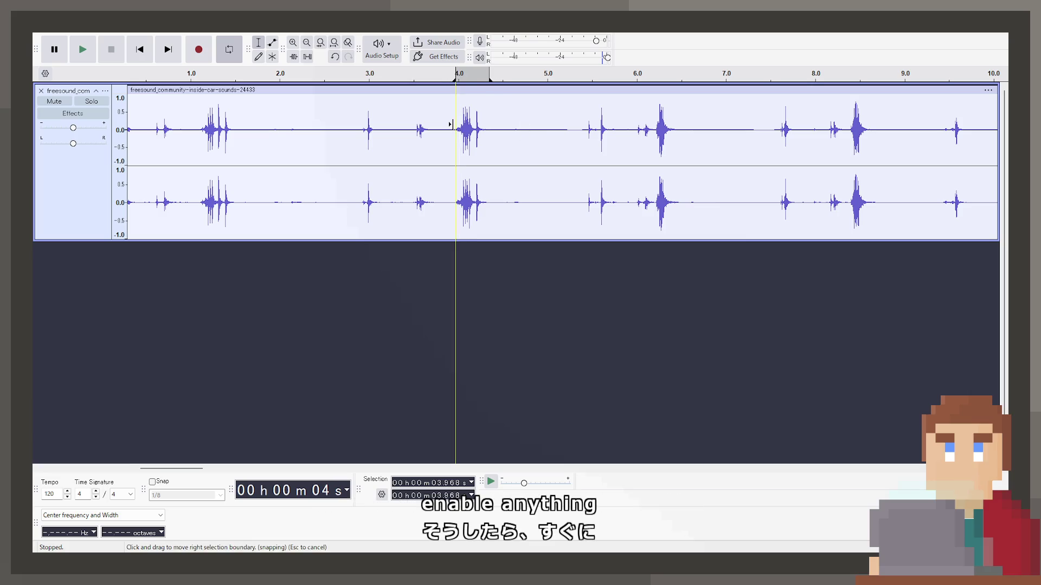
{"action": "key", "text": "space"}
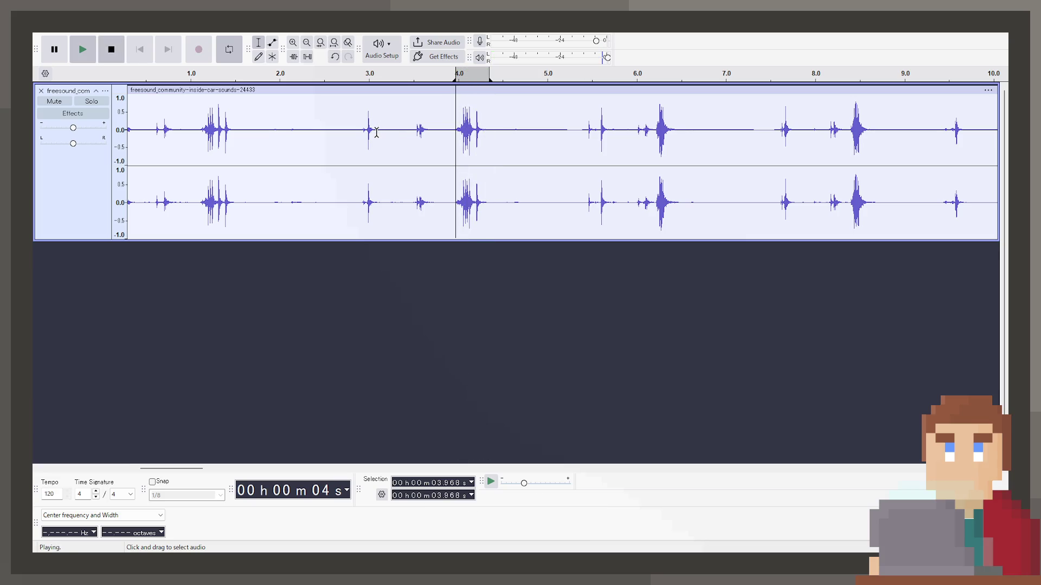
{"action": "key", "text": "space"}
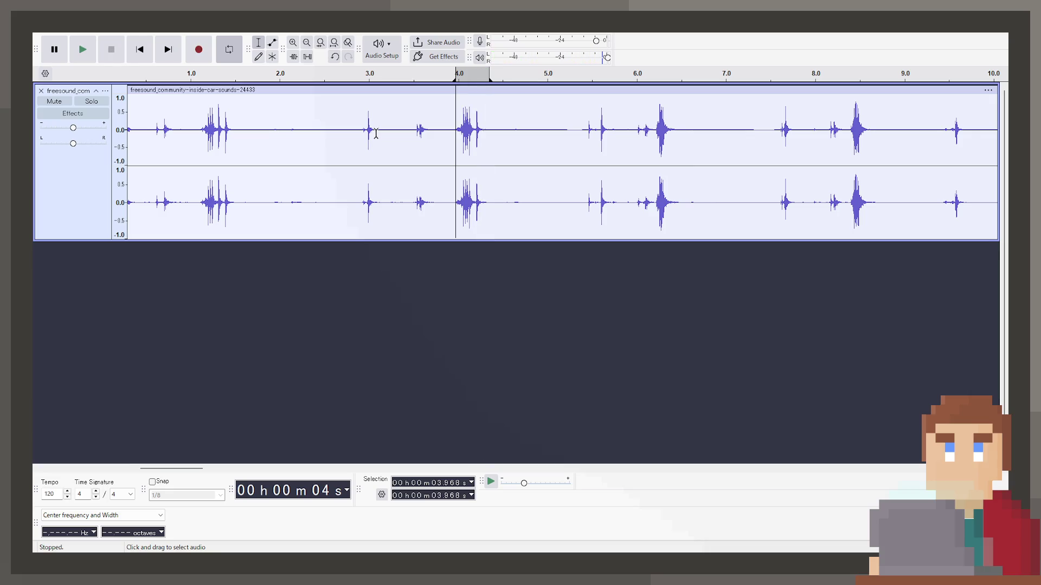
{"action": "key", "text": "space"}
{"action": "key", "text": "space"}
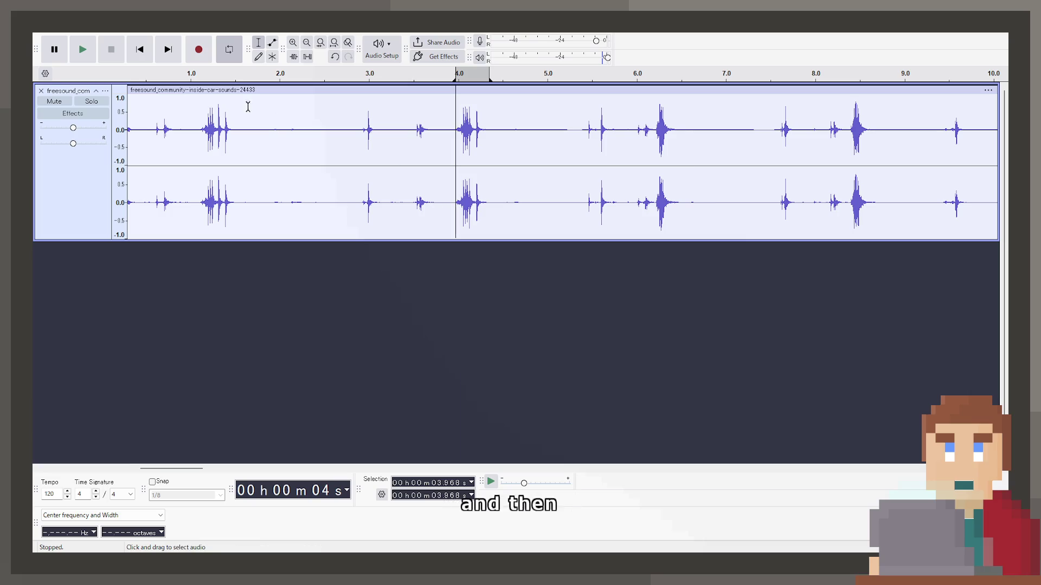
{"action": "key", "text": "space"}
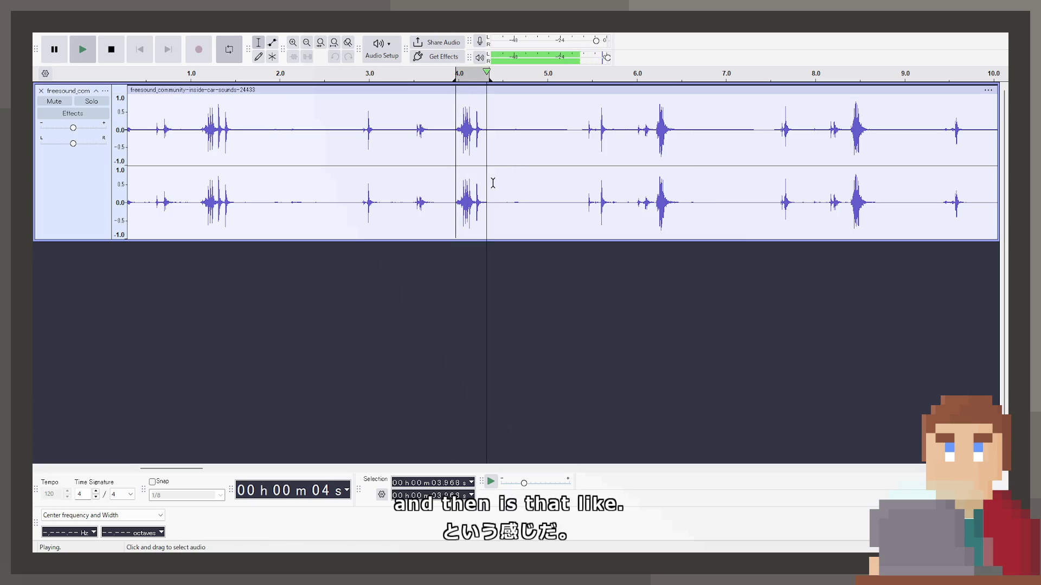
{"action": "key", "text": "space"}
{"action": "key", "text": "space"}
{"action": "key", "text": "space"}
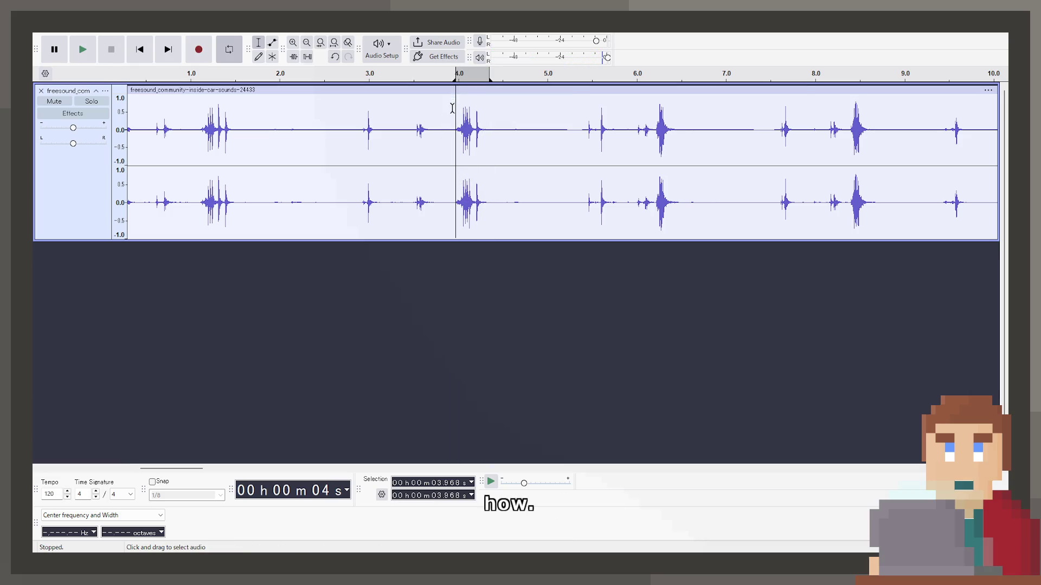
{"action": "key", "text": "ctrl+i"}
{"action": "left_click", "coordinate": [490, 119]}
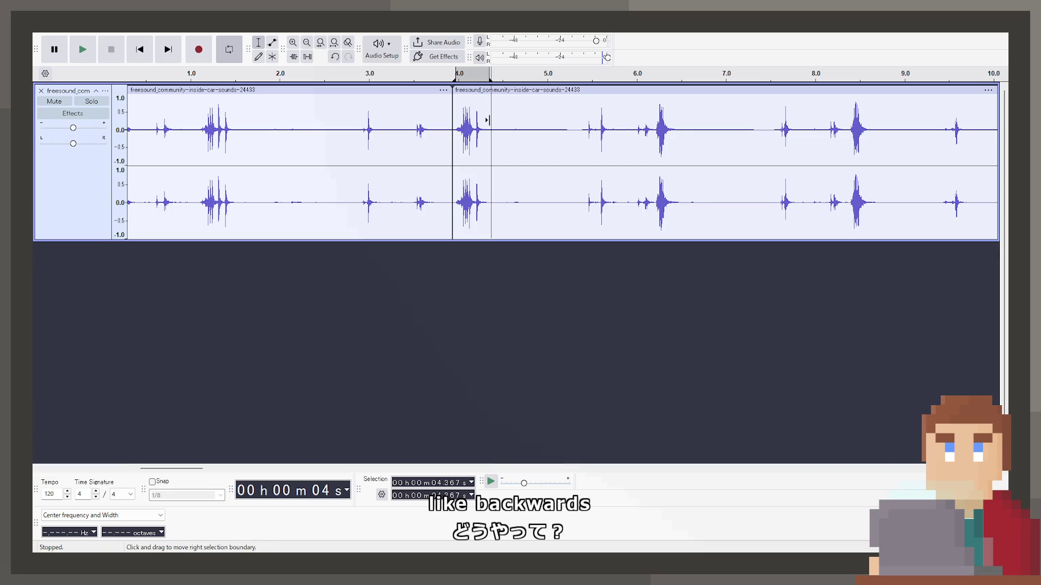
Step: Split at 4.367 s and move the short clip onto a new Audio 1 track at 0 s
{"action": "key", "text": "ctrl+i"}
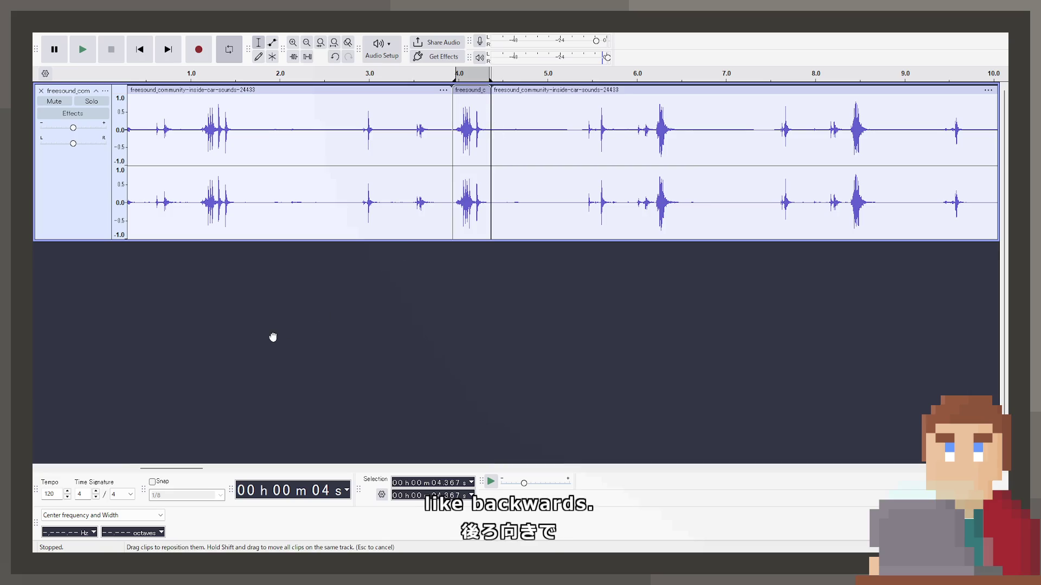
{"action": "mouse_move", "coordinate": [273, 338]}
{"action": "left_mouse_down"}
{"action": "mouse_move", "coordinate": [230, 315]}
{"action": "mouse_move", "coordinate": [250, 334]}
{"action": "mouse_move", "coordinate": [460, 320]}
{"action": "mouse_move", "coordinate": [461, 91]}
{"action": "mouse_move", "coordinate": [295, 285]}
{"action": "mouse_move", "coordinate": [136, 299]}
{"action": "mouse_move", "coordinate": [149, 298]}
{"action": "left_mouse_up"}
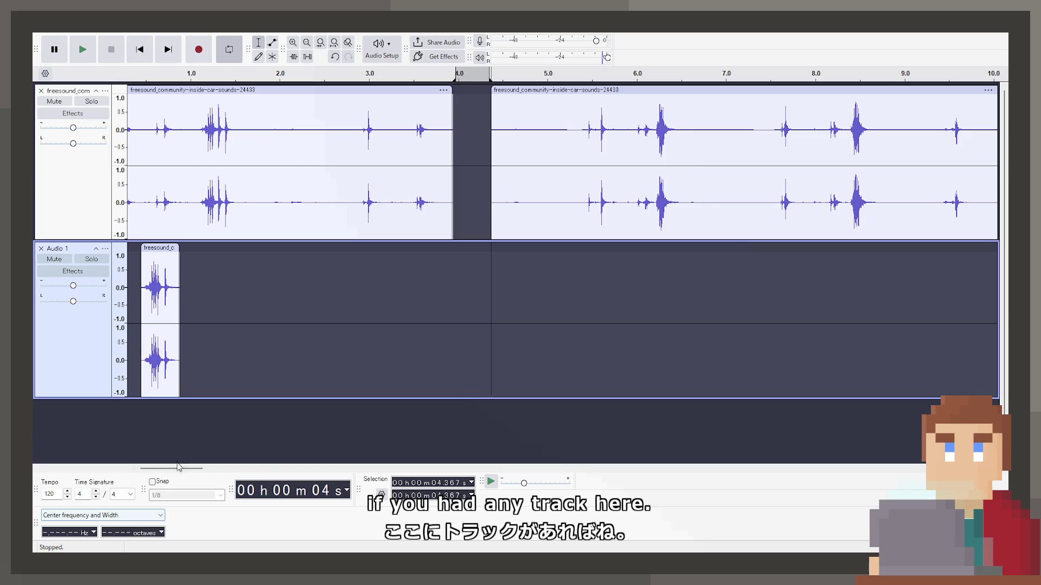
{"action": "left_click_drag", "start_coordinate": [179, 467], "coordinate": [177, 467]}
{"action": "left_click_drag", "start_coordinate": [184, 249], "coordinate": [143, 253]}
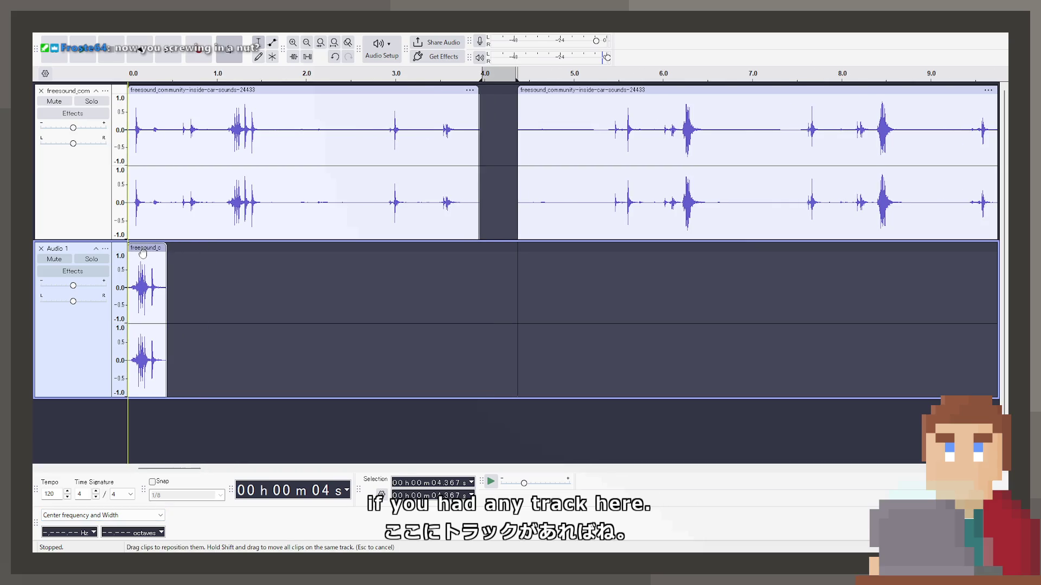
Step: Copy the short clip and paste the copy directly after the first on Audio 1
{"action": "left_click", "coordinate": [149, 247]}
{"action": "key", "text": "ctrl+c"}
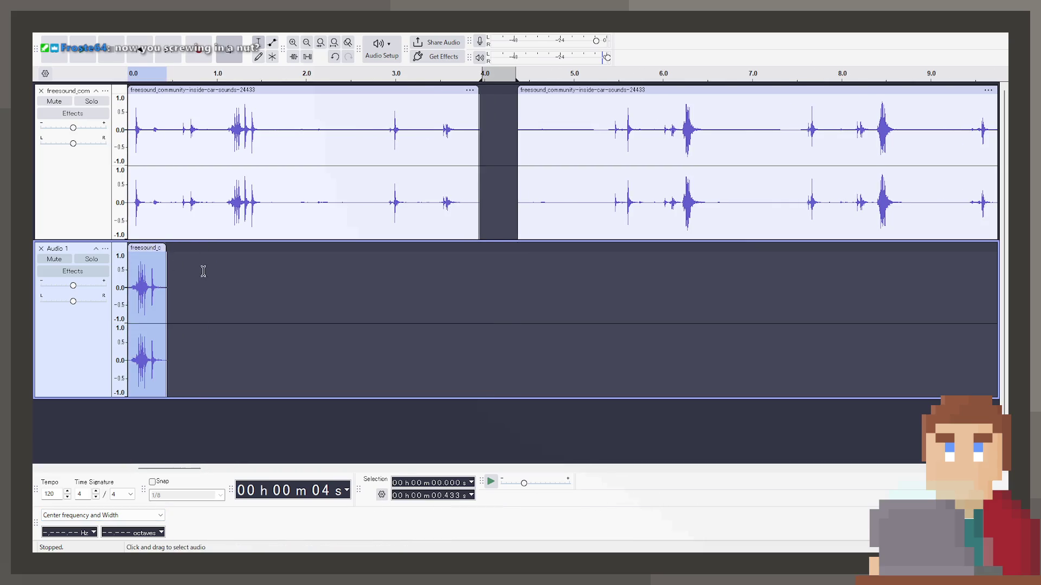
{"action": "left_click", "coordinate": [196, 266]}
{"action": "key", "text": "ctrl+v"}
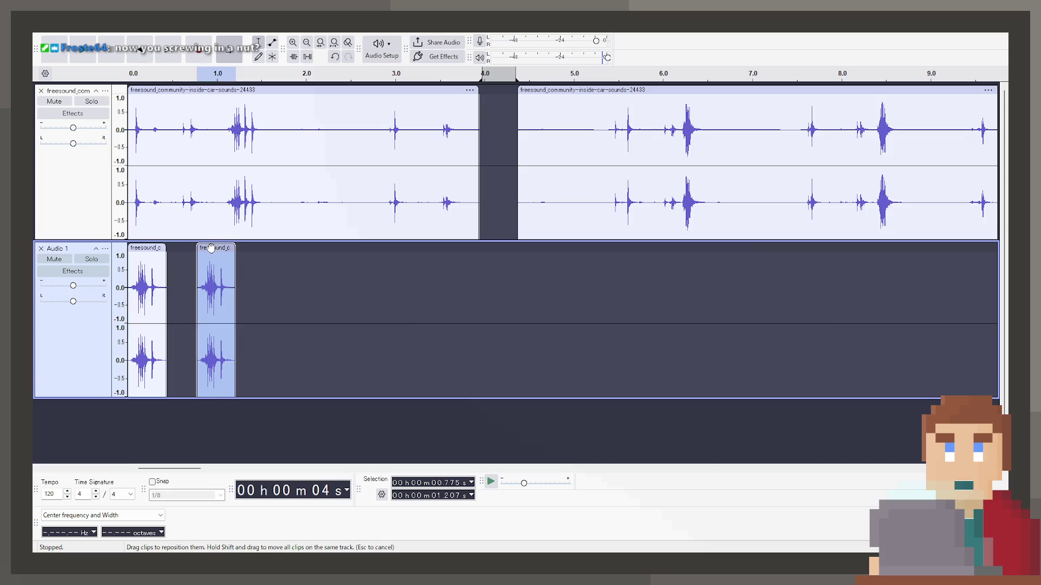
{"action": "left_click_drag", "start_coordinate": [214, 242], "coordinate": [183, 245]}
{"action": "scroll", "coordinate": [409, 257], "scroll_direction": "down", "scroll_amount": 3, "text": "ctrl"}
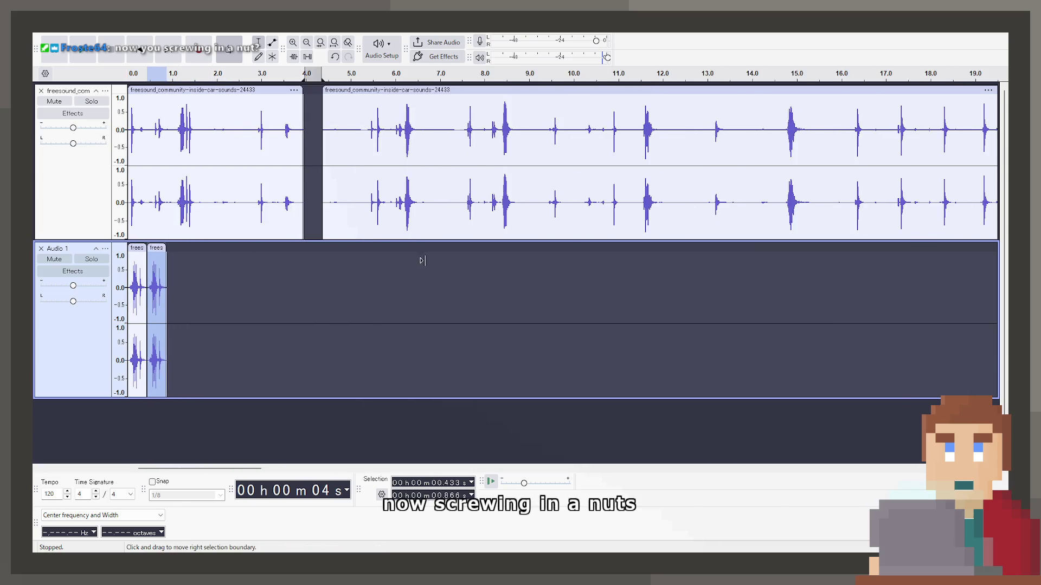
{"action": "left_click", "coordinate": [445, 163]}
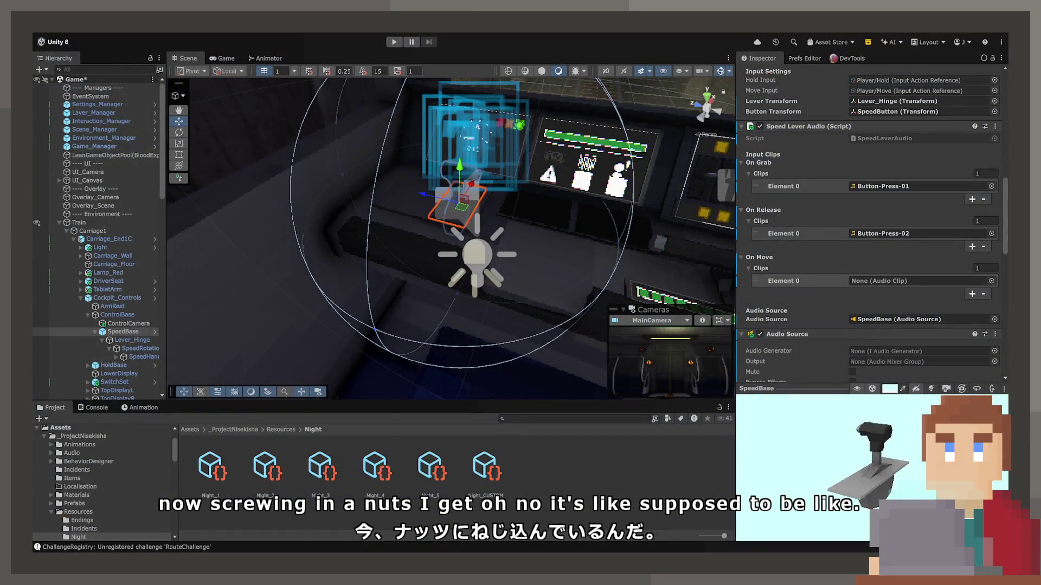
{"action": "key", "text": "f"}
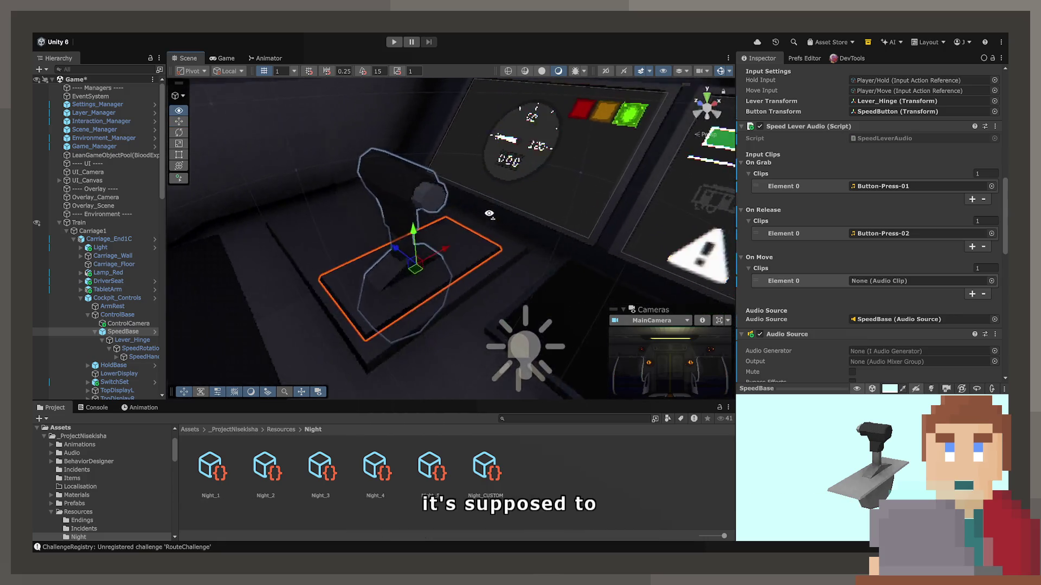
{"action": "left_click_drag", "start_coordinate": [463, 214], "coordinate": [493, 232]}
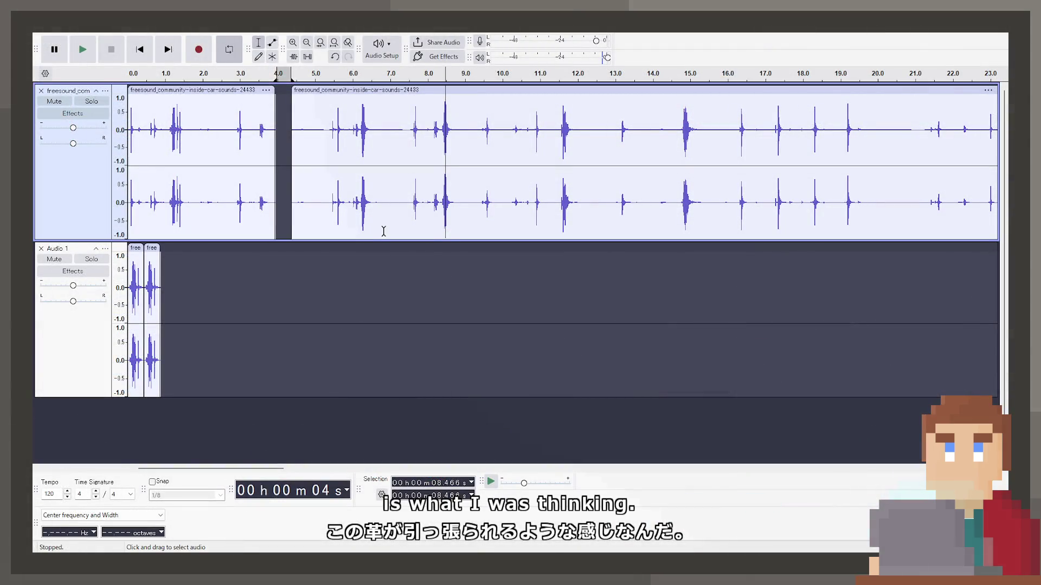
Step: Solo Audio 1, nudge its second clip slightly later, and replay the two clips
{"action": "left_click", "coordinate": [145, 52]}
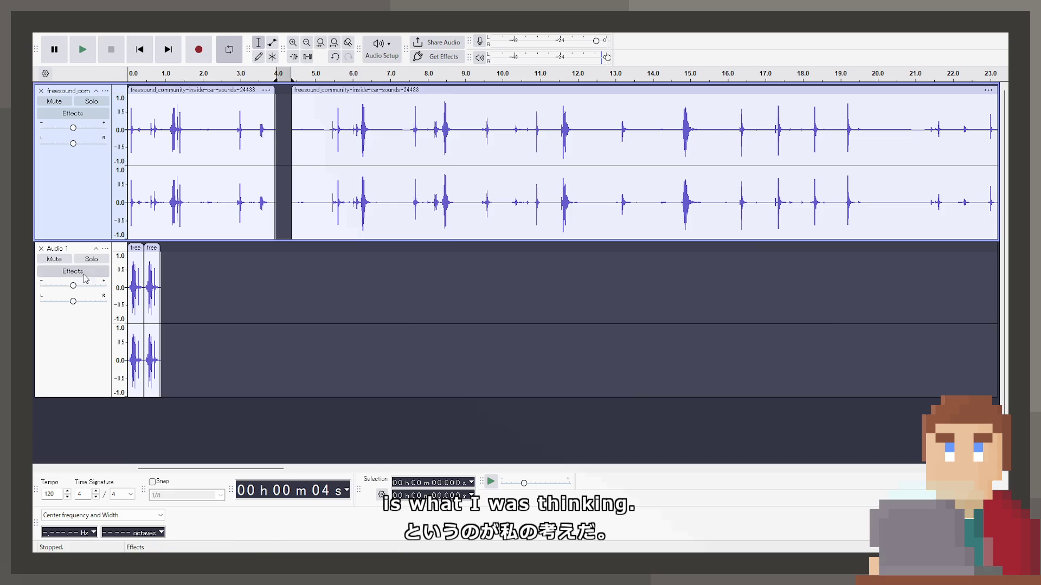
{"action": "left_click", "coordinate": [92, 259]}
{"action": "key", "text": "space"}
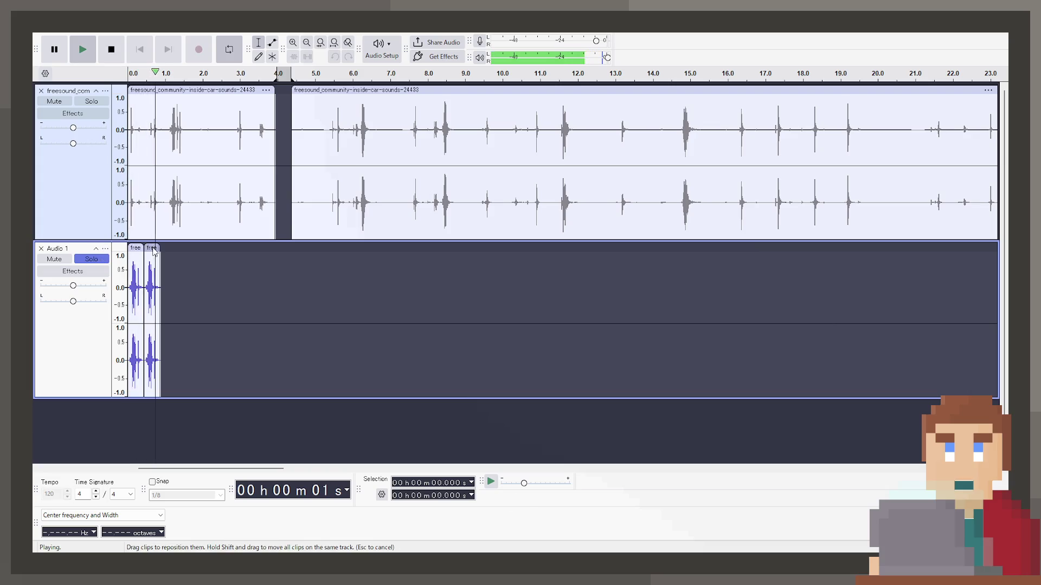
{"action": "key", "text": "space"}
{"action": "left_click_drag", "start_coordinate": [149, 248], "coordinate": [159, 248]}
{"action": "key", "text": "space"}
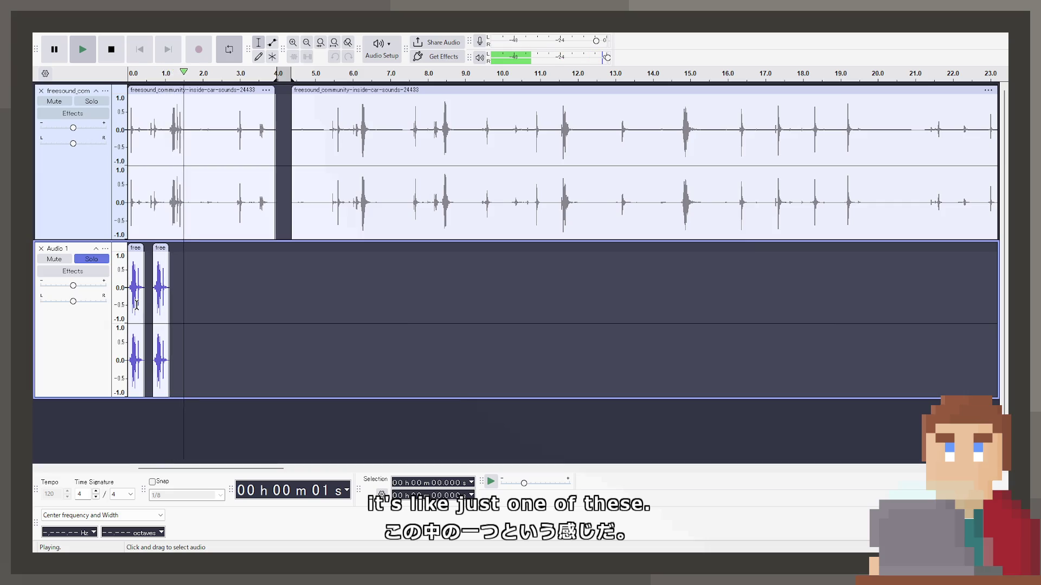
{"action": "key", "text": "space"}
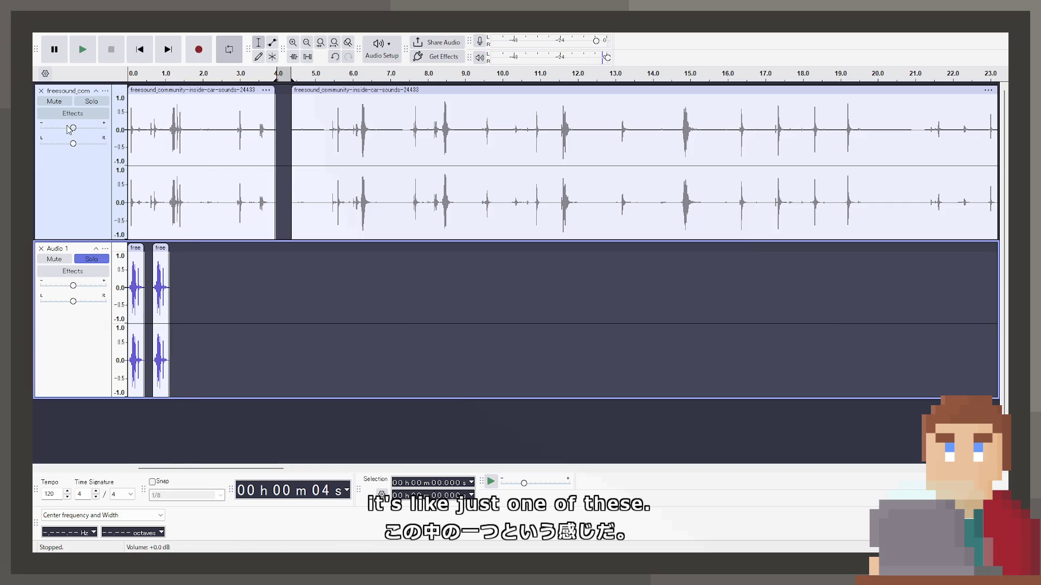
Step: Solo the original car-sounds track and play it from the start and from 5.12 s
{"action": "left_click", "coordinate": [92, 101]}
{"action": "left_click", "coordinate": [130, 54]}
{"action": "key", "text": "space"}
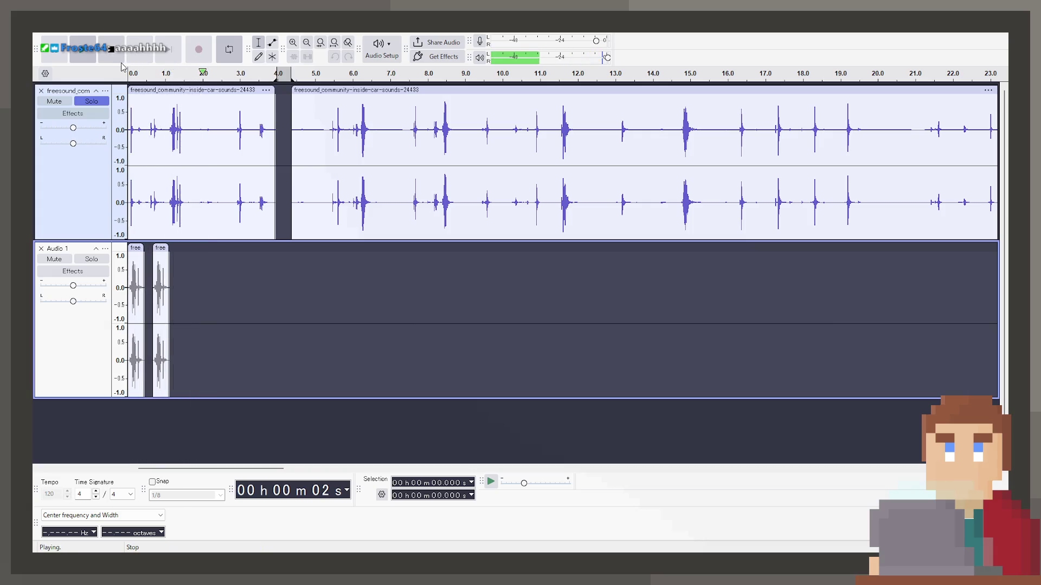
{"action": "key", "text": "space"}
{"action": "left_click", "coordinate": [319, 162]}
{"action": "key", "text": "space"}
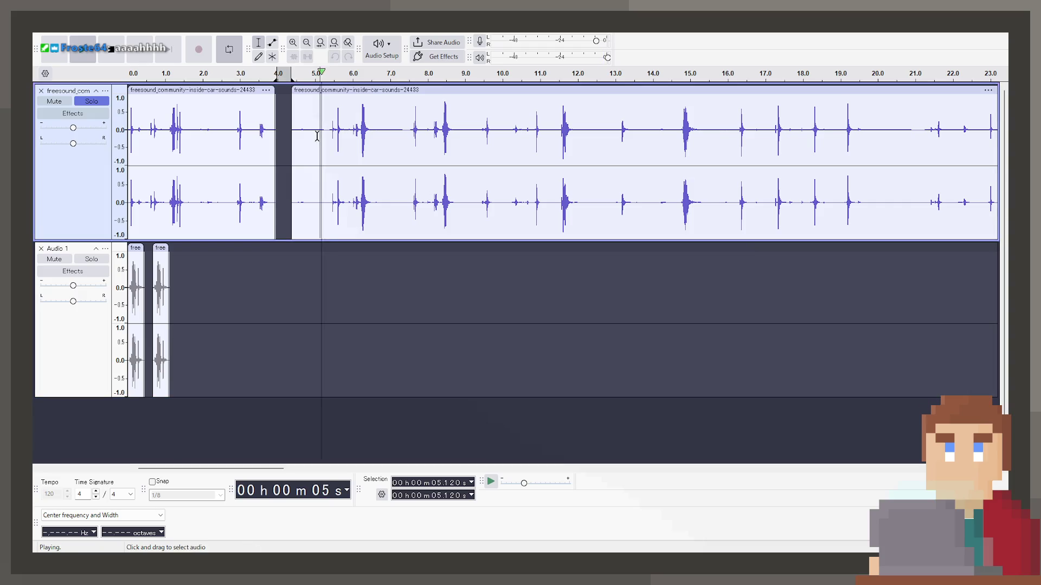
Step: Zoom out to the whole recording and listen to the louder section around 37.5 s
{"action": "key", "text": "ctrl+f"}
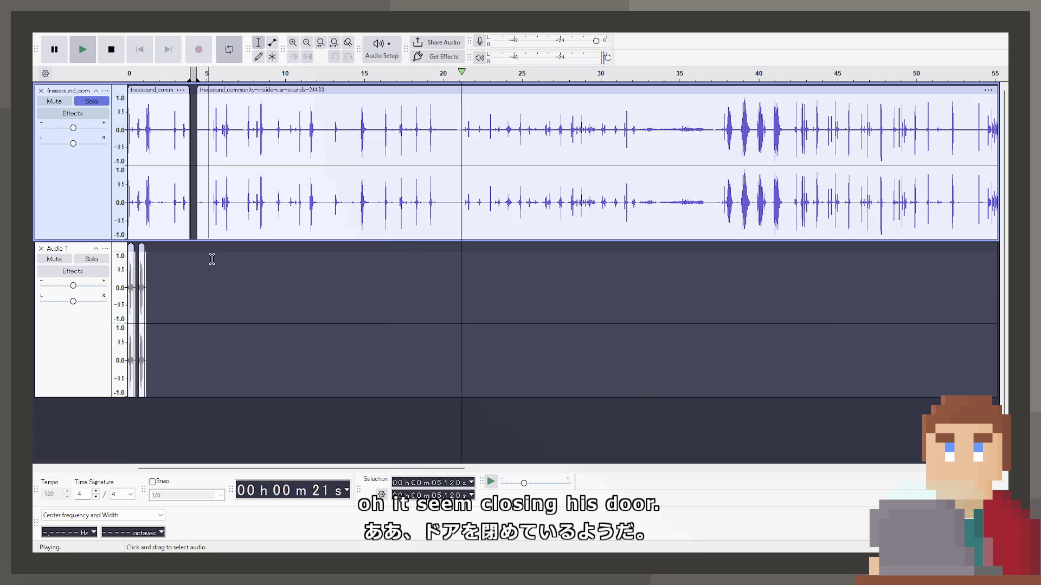
{"action": "key", "text": "space"}
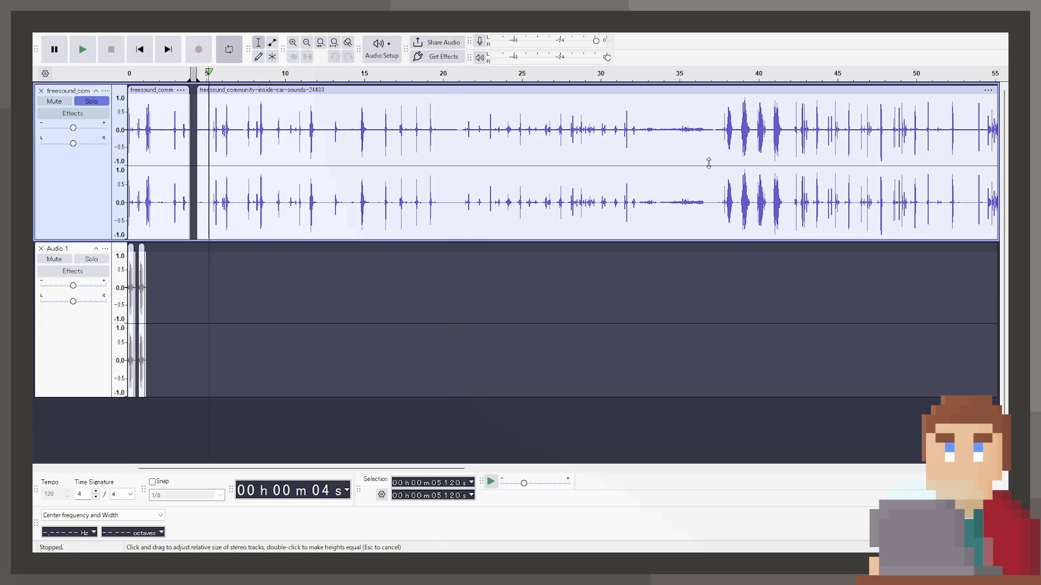
{"action": "key", "text": "space"}
{"action": "key", "text": "space"}
{"action": "left_click", "coordinate": [721, 162]}
{"action": "key", "text": "space"}
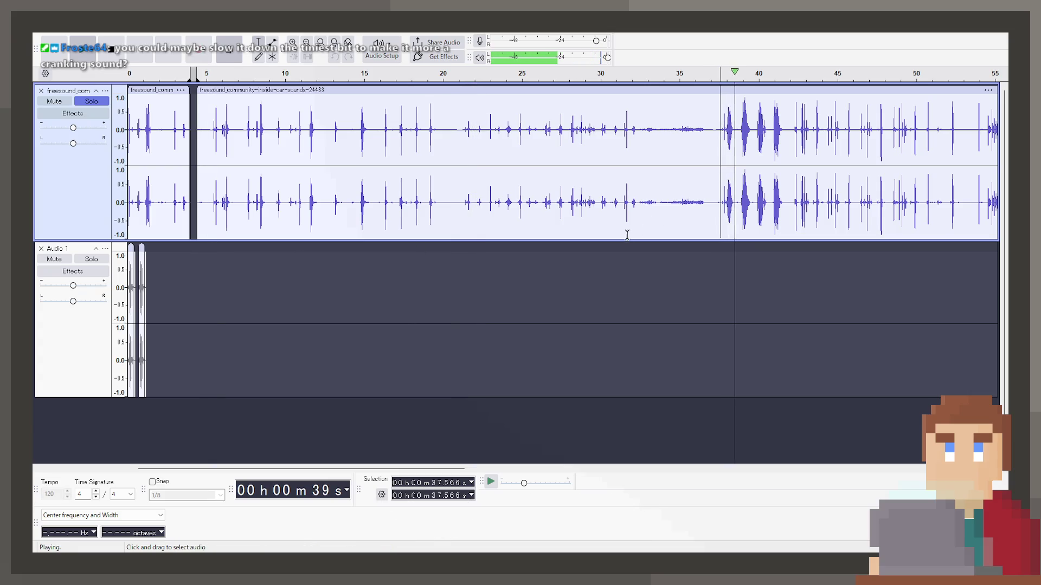
{"action": "key", "text": "space"}
{"action": "scroll", "coordinate": [247, 299], "scroll_direction": "up", "scroll_amount": 3}
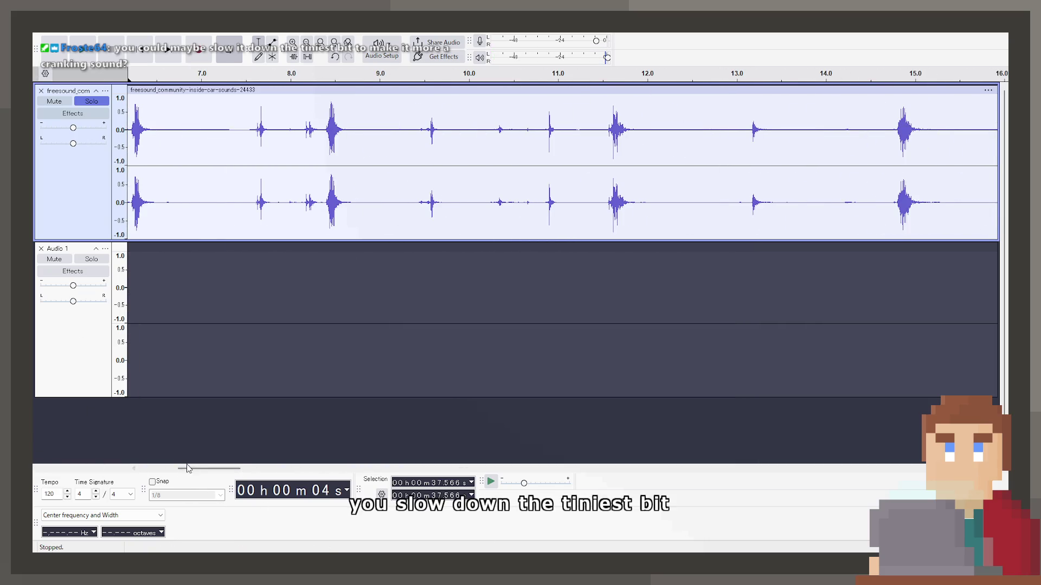
Step: Solo Audio 1 and stretch the first lever clip to slow it slightly
{"action": "left_click_drag", "start_coordinate": [186, 469], "coordinate": [118, 477]}
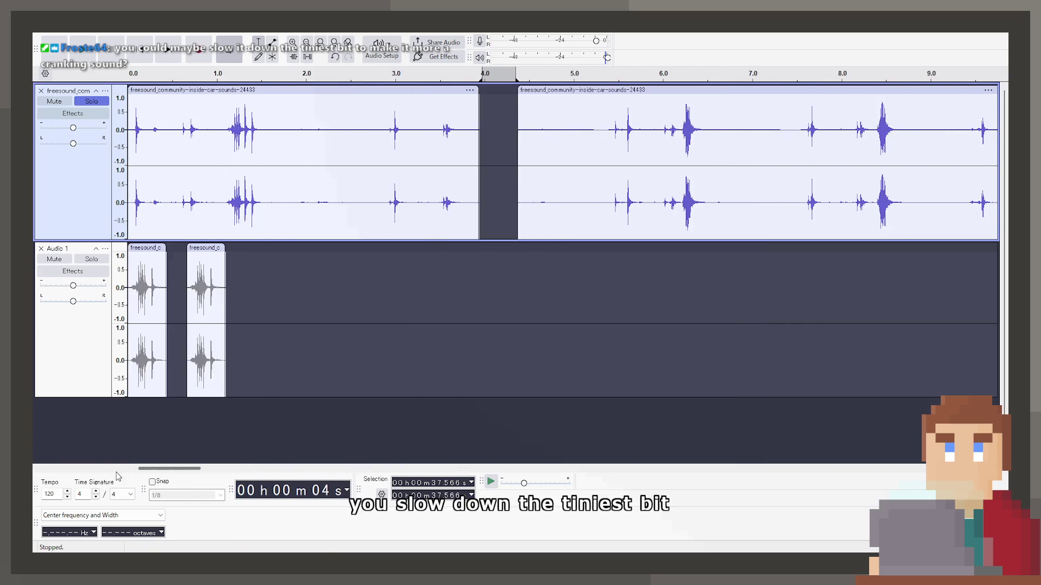
{"action": "left_click", "coordinate": [91, 259]}
{"action": "left_click", "coordinate": [91, 102]}
{"action": "left_click", "coordinate": [134, 246]}
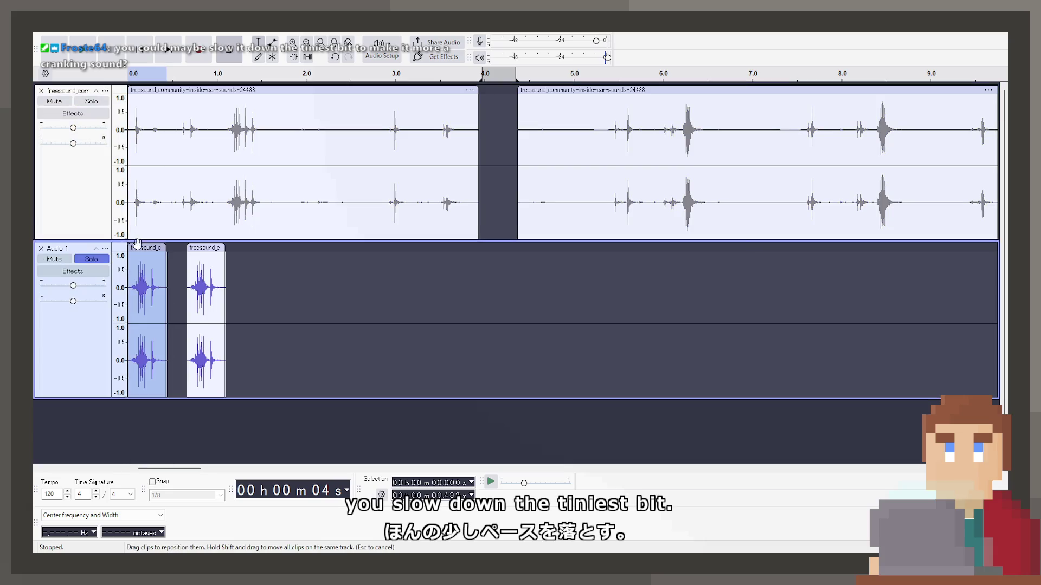
{"action": "left_click", "coordinate": [207, 245]}
{"action": "left_click", "coordinate": [150, 249]}
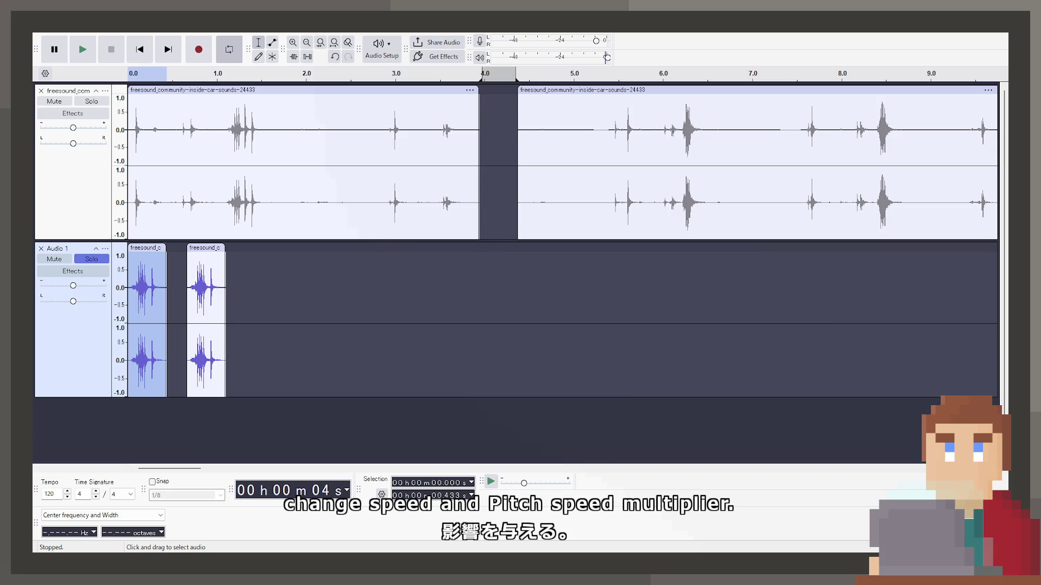
{"action": "left_click_drag", "start_coordinate": [166, 271], "coordinate": [175, 271]}
Step: Replace the second clip with a copy of the stretched clip, placed just after it
{"action": "left_click", "coordinate": [205, 247]}
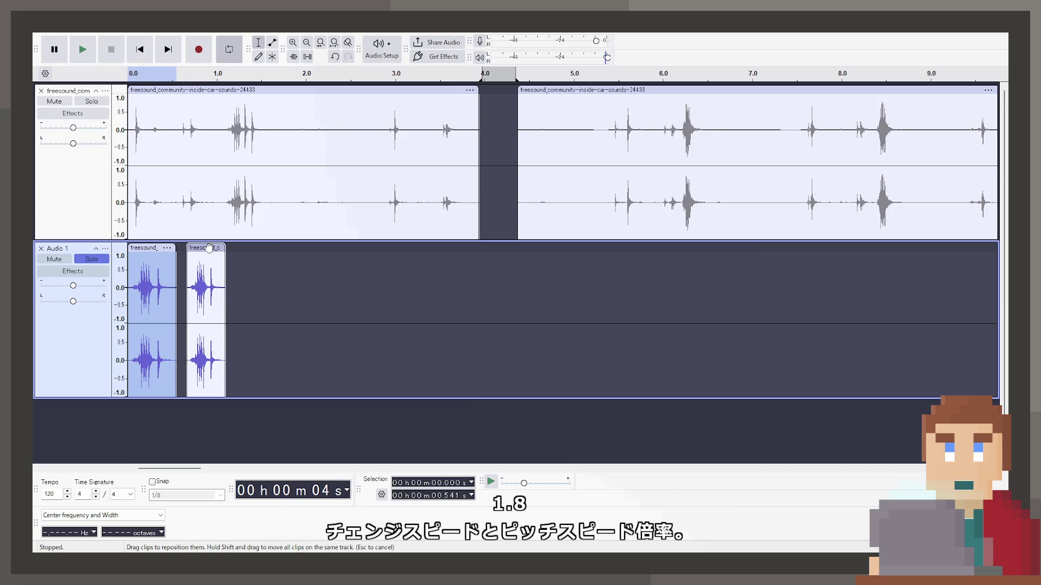
{"action": "key", "text": "Delete"}
{"action": "left_click", "coordinate": [140, 251]}
{"action": "key", "text": "ctrl+c"}
{"action": "left_click", "coordinate": [226, 254]}
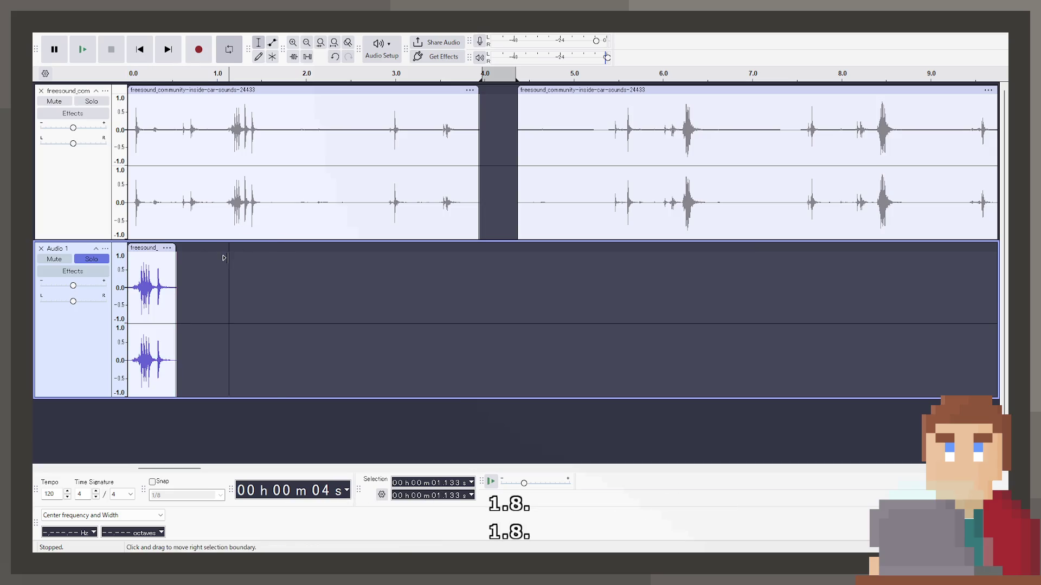
{"action": "key", "text": "ctrl+v"}
{"action": "left_click_drag", "start_coordinate": [239, 250], "coordinate": [207, 249]}
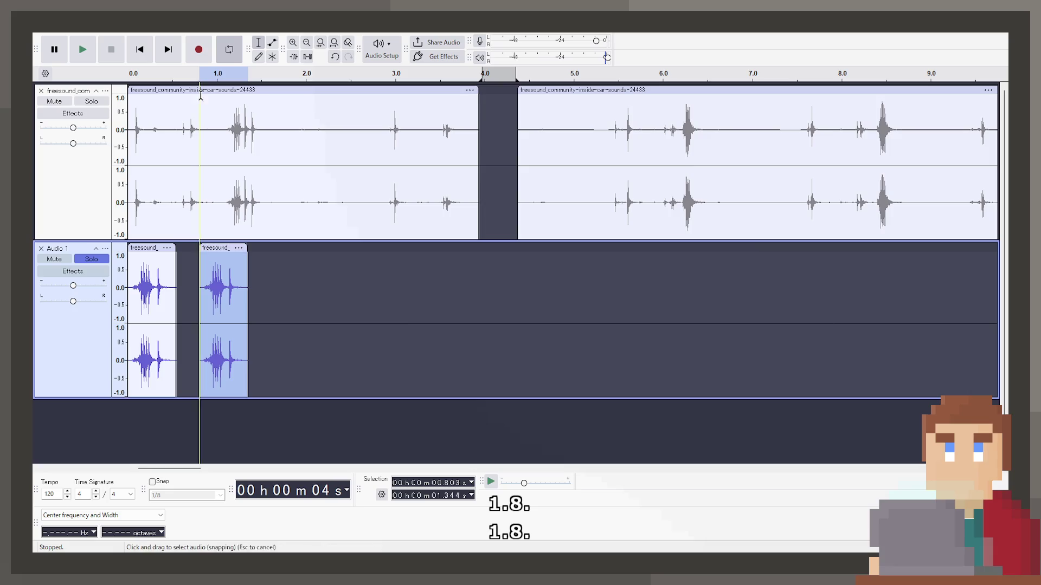
Step: Play the two lever clips from the start several times to check the timing
{"action": "left_click", "coordinate": [139, 49]}
{"action": "key", "text": "space"}
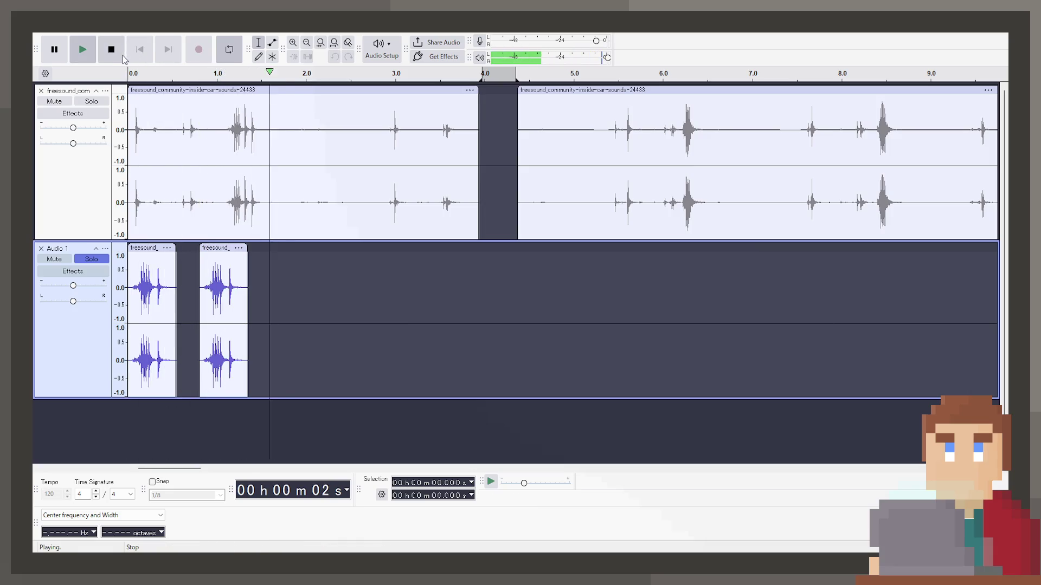
{"action": "left_click", "coordinate": [121, 59]}
{"action": "key", "text": "space"}
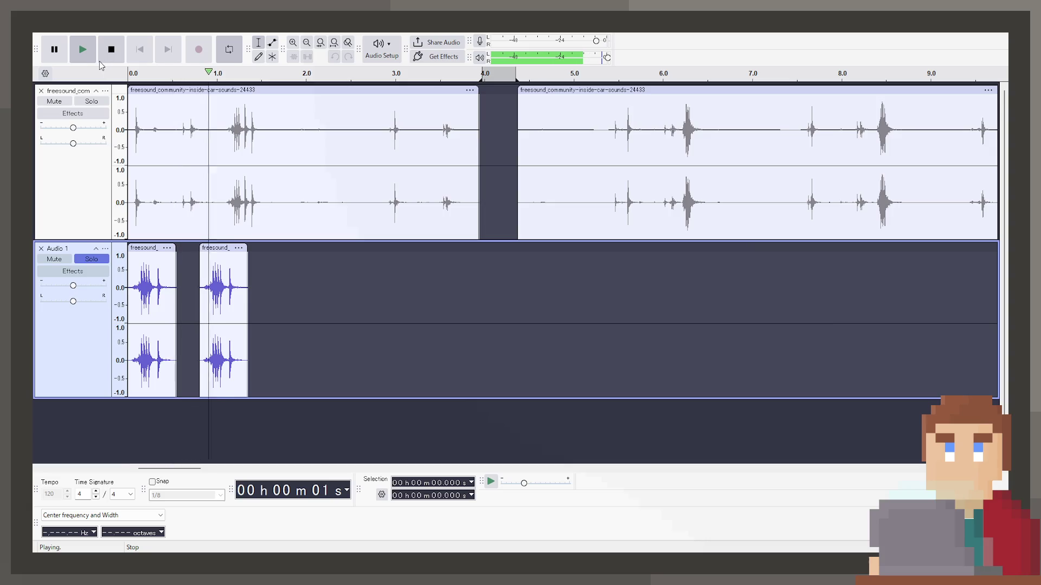
{"action": "key", "text": "space"}
{"action": "key", "text": "space"}
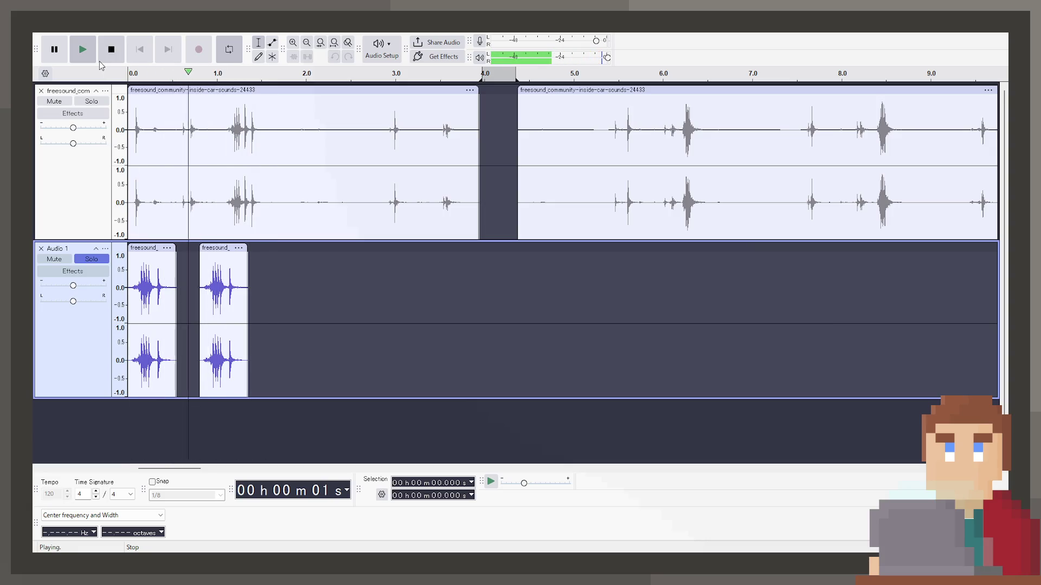
{"action": "key", "text": "space"}
{"action": "scroll", "coordinate": [229, 356], "scroll_direction": "up", "scroll_amount": 2, "text": "ctrl"}
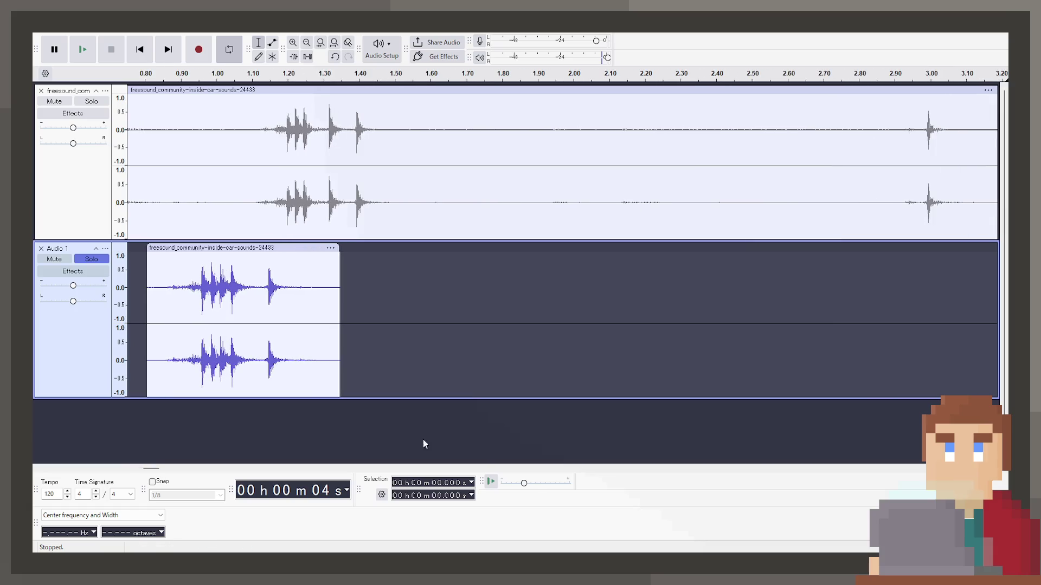
{"action": "key", "text": "ctrl+v"}
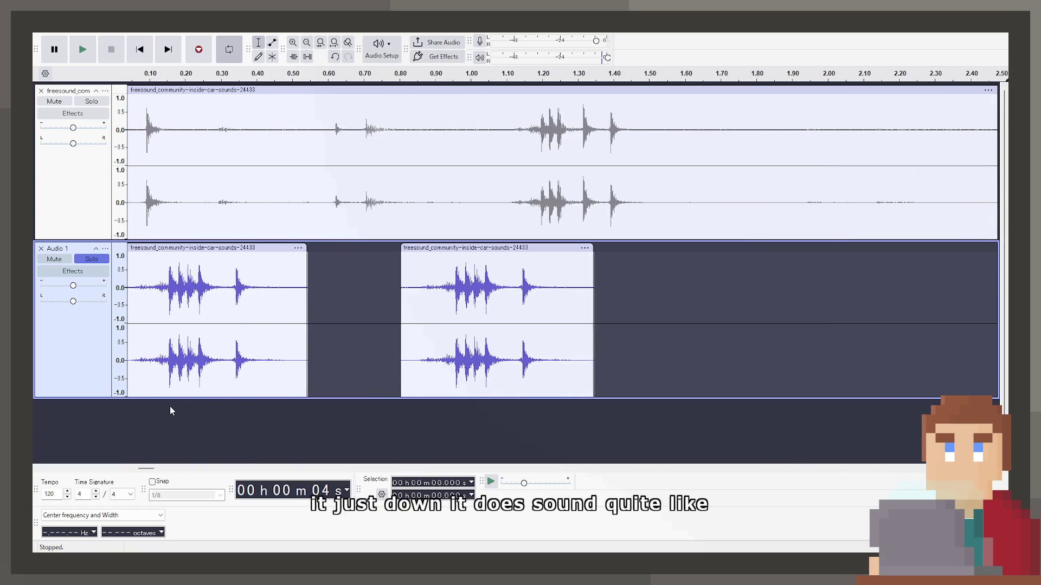
{"action": "key", "text": "space"}
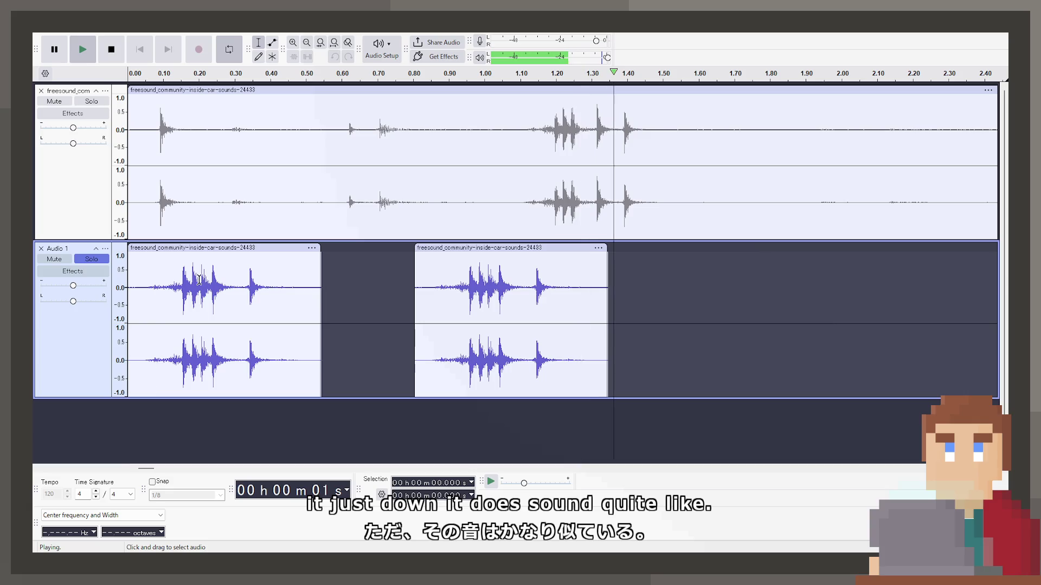
{"action": "key", "text": "space"}
{"action": "double_click", "coordinate": [211, 254]}
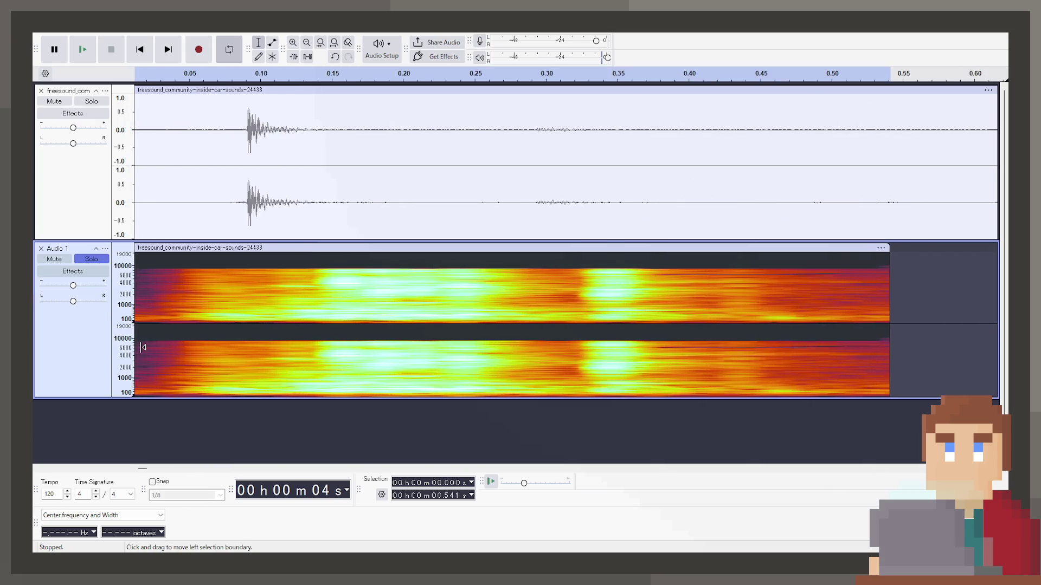
Step: Zoom out to both clips, play the left clip, and undo the last change to compare
{"action": "key", "text": "ctrl+f"}
{"action": "key", "text": "space"}
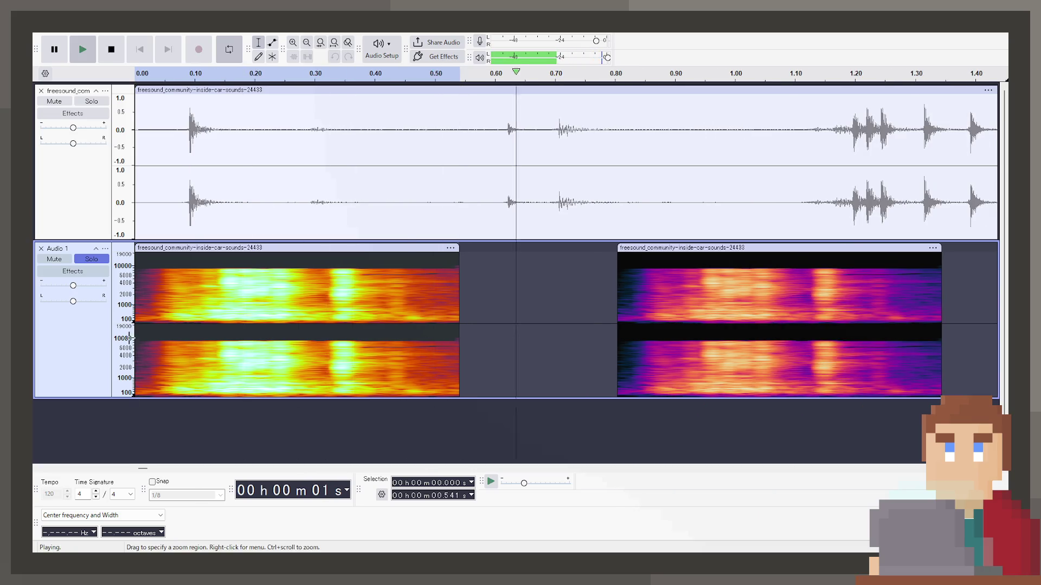
{"action": "key", "text": "space"}
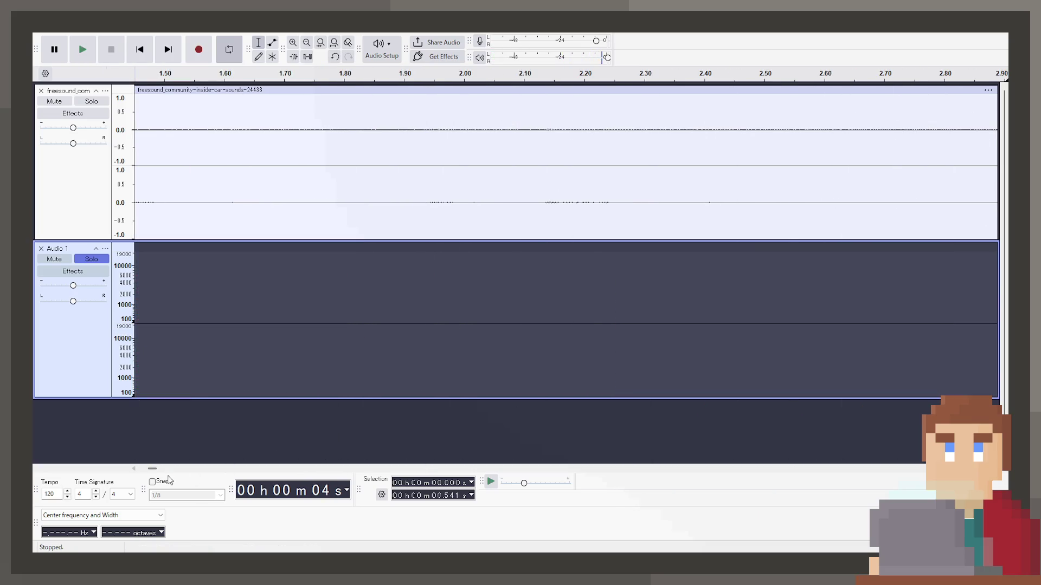
{"action": "scroll", "coordinate": [154, 470], "scroll_direction": "right", "scroll_amount": 1}
{"action": "left_click_drag", "start_coordinate": [145, 469], "coordinate": [140, 469]}
{"action": "left_click", "coordinate": [547, 285]}
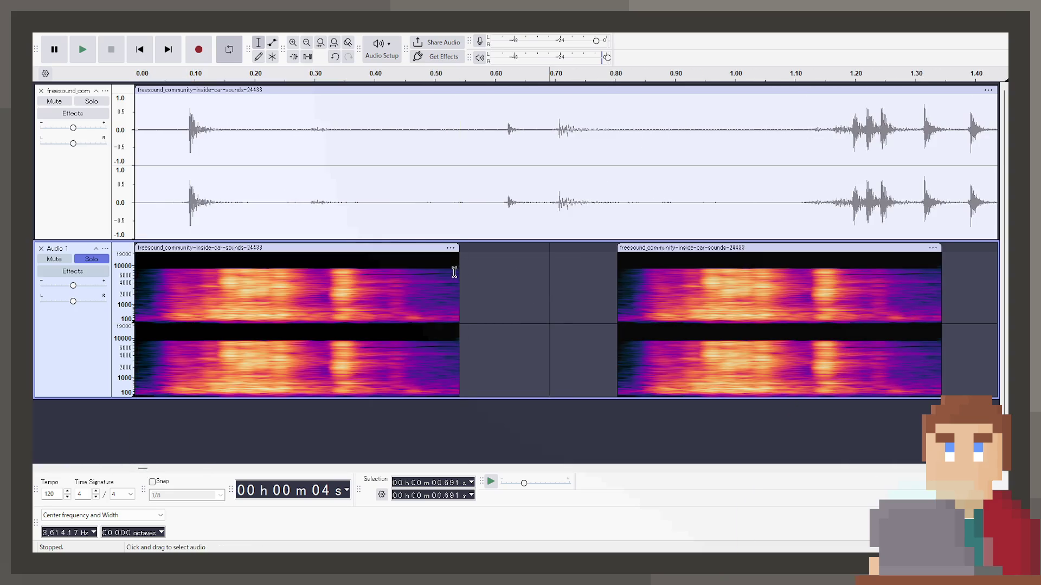
{"action": "left_click", "coordinate": [232, 249]}
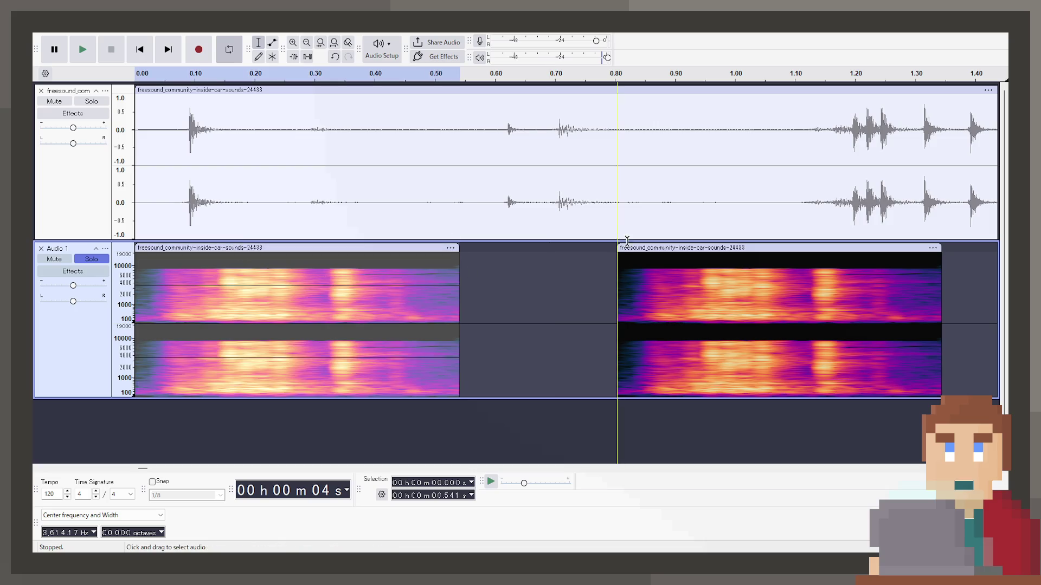
{"action": "left_click", "coordinate": [677, 247]}
{"action": "left_click", "coordinate": [347, 248]}
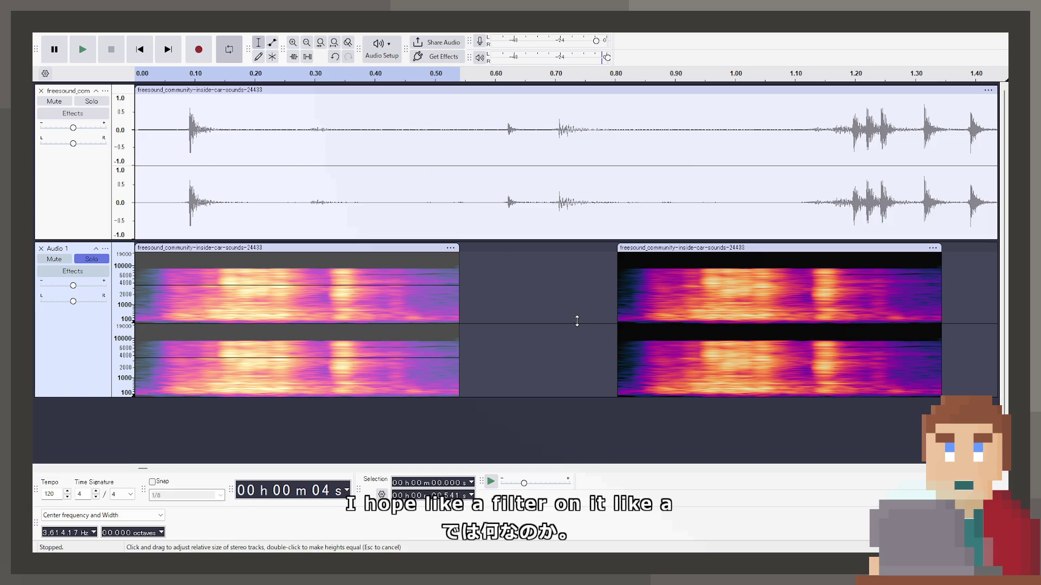
{"action": "left_click", "coordinate": [132, 51]}
{"action": "key", "text": "space"}
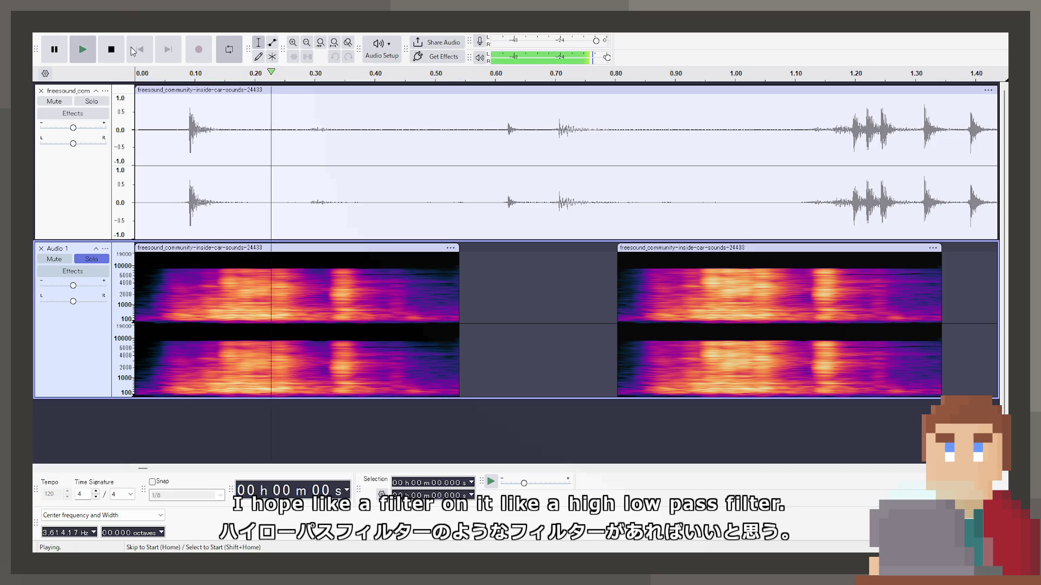
{"action": "key", "text": "space"}
{"action": "key", "text": "ctrl+z"}
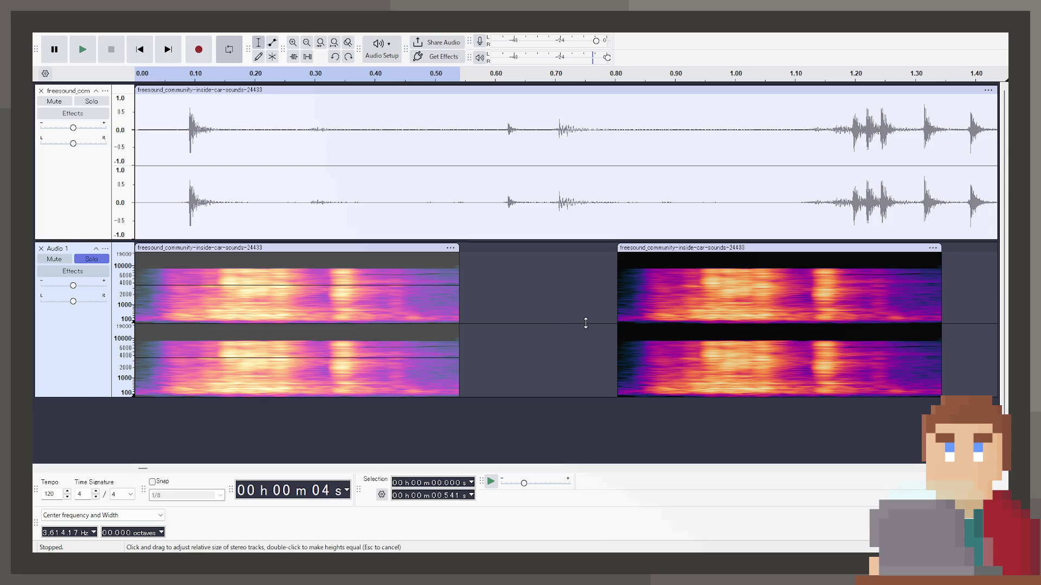
Step: Delete the right clip and paste a copy of the filtered lever clip later on Audio 1
{"action": "left_click", "coordinate": [444, 249]}
{"action": "key", "text": "space"}
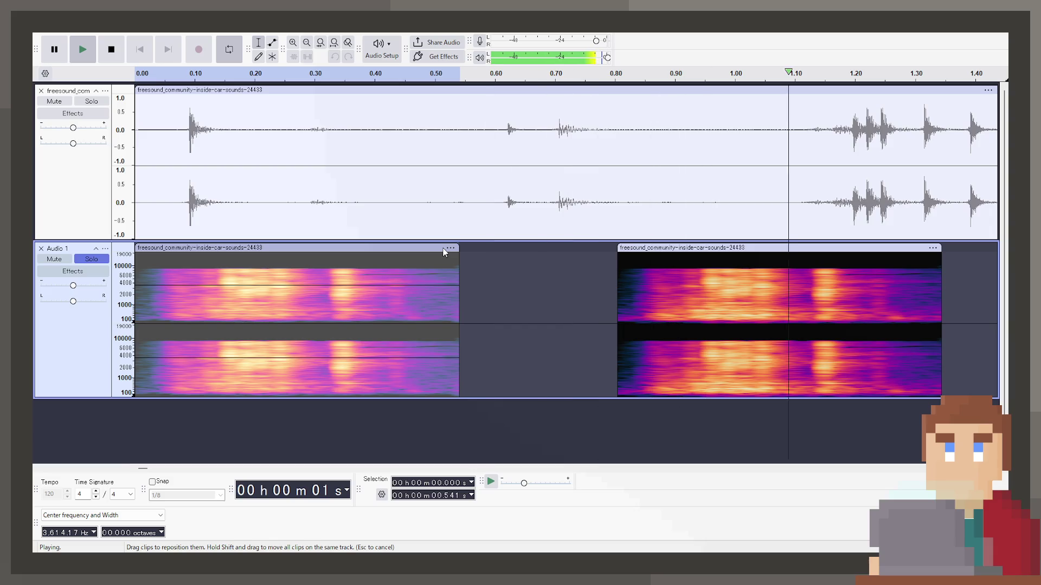
{"action": "key", "text": "space"}
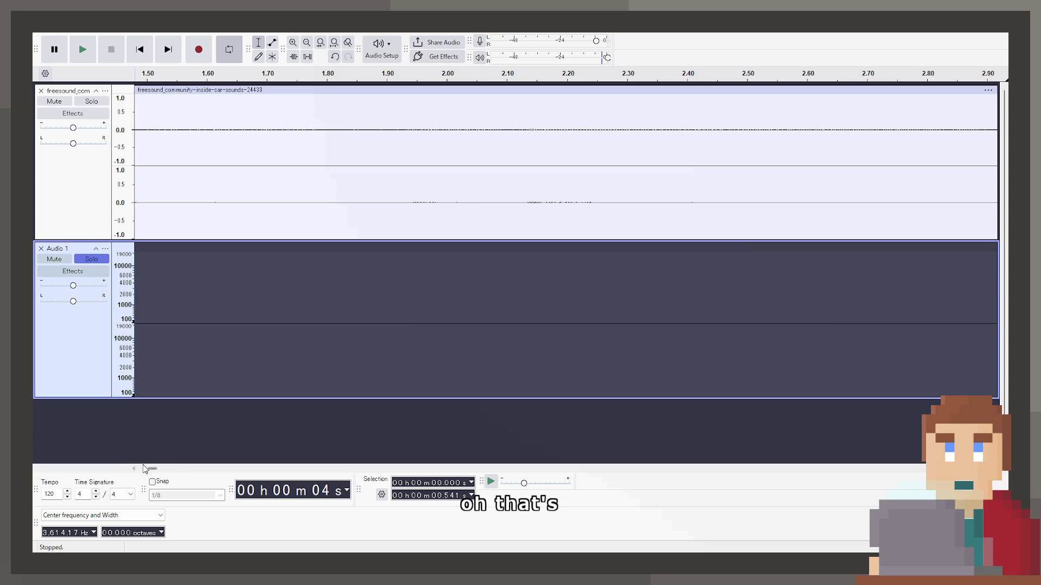
{"action": "left_click_drag", "start_coordinate": [152, 469], "coordinate": [133, 473]}
{"action": "left_click", "coordinate": [679, 248]}
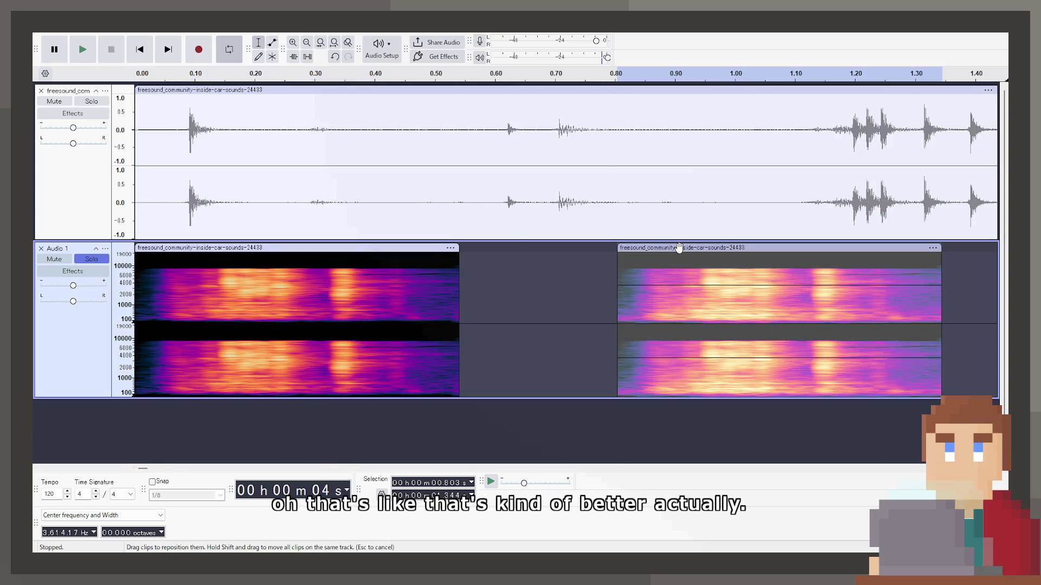
{"action": "key", "text": "Delete"}
{"action": "left_click", "coordinate": [397, 247]}
{"action": "key", "text": "ctrl+c"}
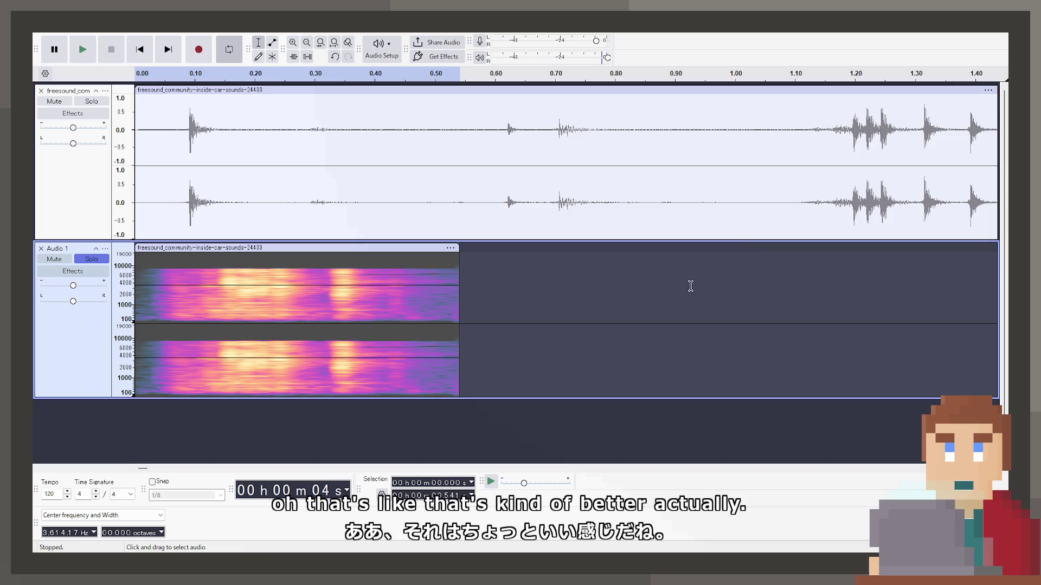
{"action": "left_click", "coordinate": [691, 286]}
{"action": "key", "text": "ctrl+v"}
{"action": "key", "text": "Home"}
{"action": "key", "text": "space"}
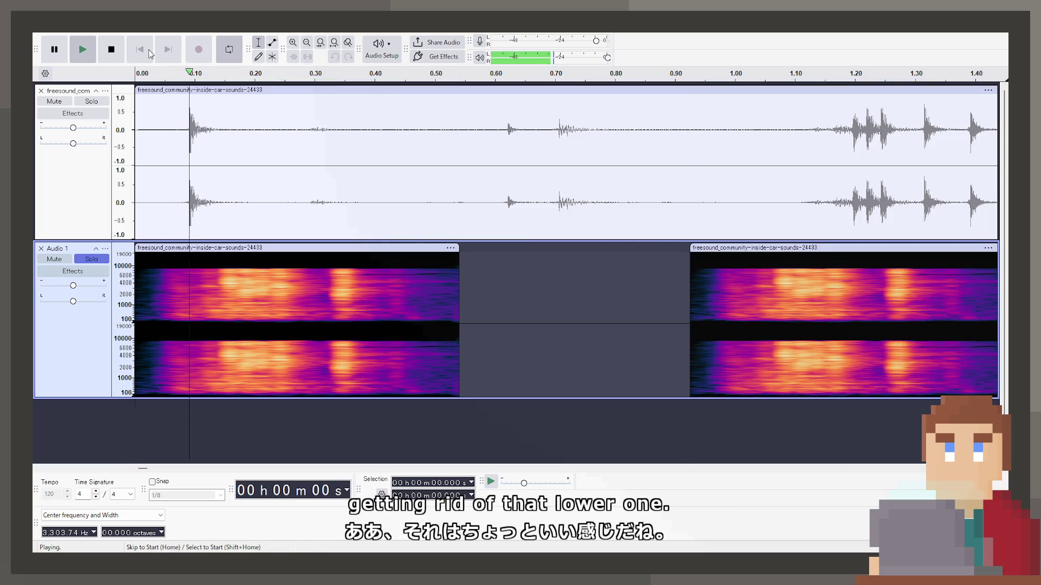
{"action": "key", "text": "space"}
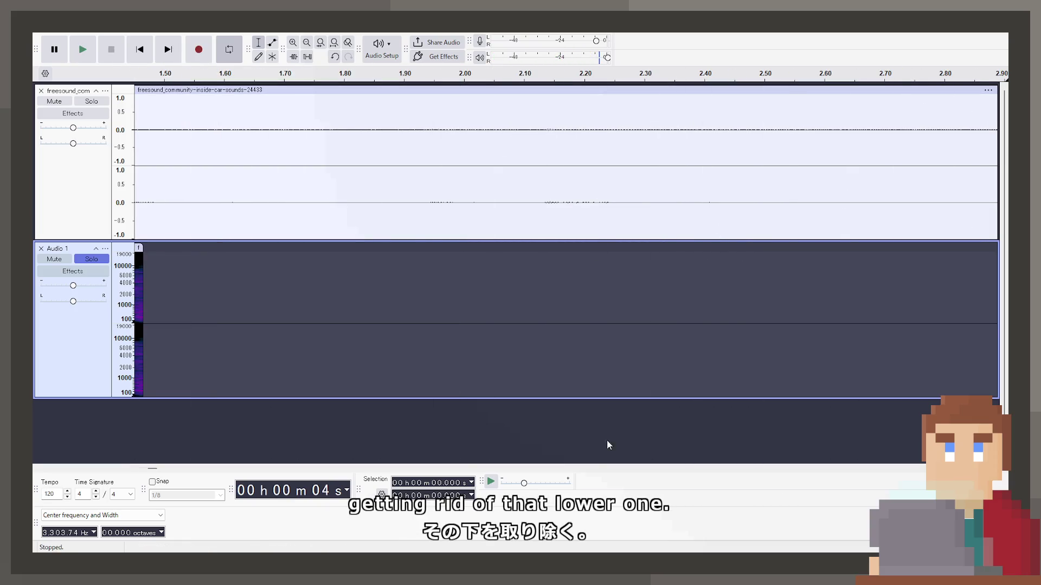
Step: Try moving the pasted copy closer, then undo and redo back to the copy at 0.742 s
{"action": "left_click", "coordinate": [164, 468]}
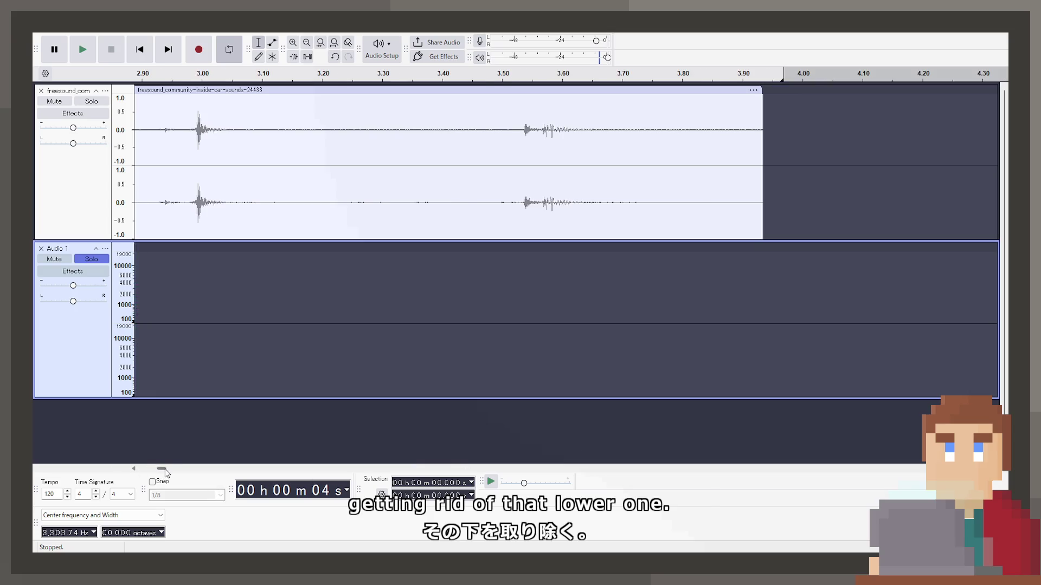
{"action": "left_click_drag", "start_coordinate": [162, 468], "coordinate": [138, 468]}
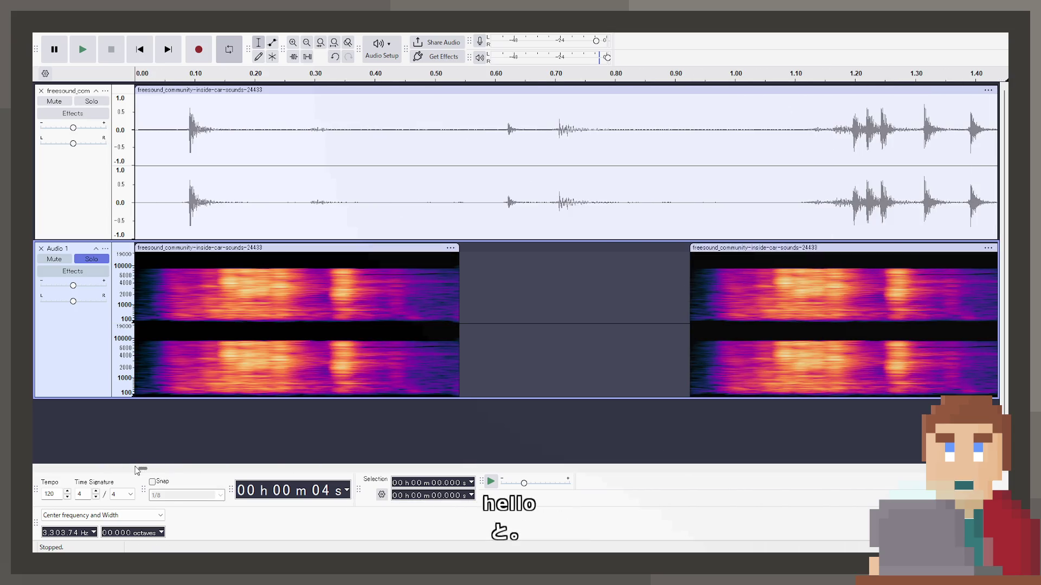
{"action": "mouse_move", "coordinate": [700, 246]}
{"action": "left_mouse_down"}
{"action": "mouse_move", "coordinate": [567, 248]}
{"action": "mouse_move", "coordinate": [566, 258]}
{"action": "left_mouse_up"}
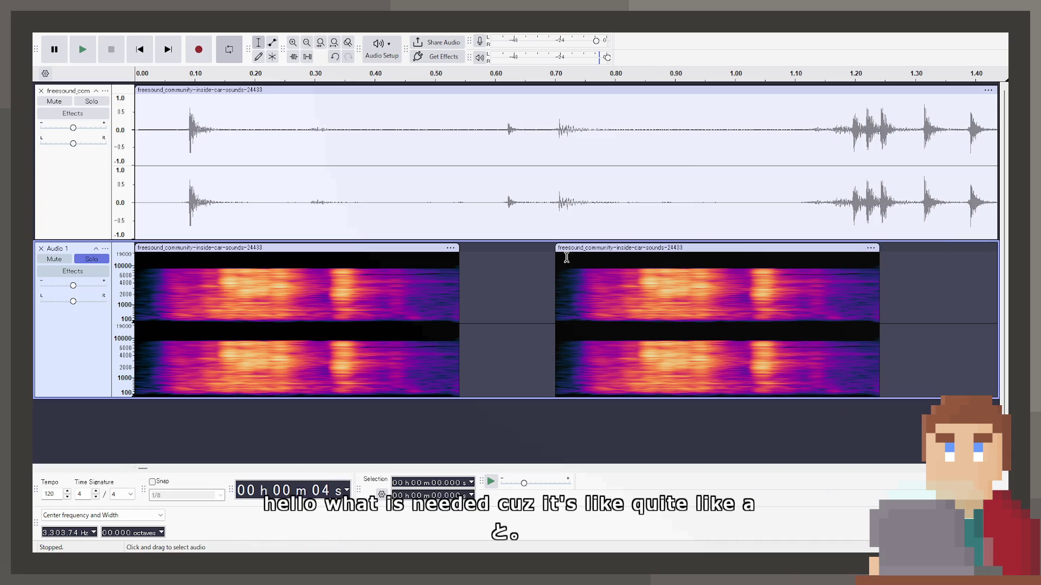
{"action": "left_click", "coordinate": [136, 73]}
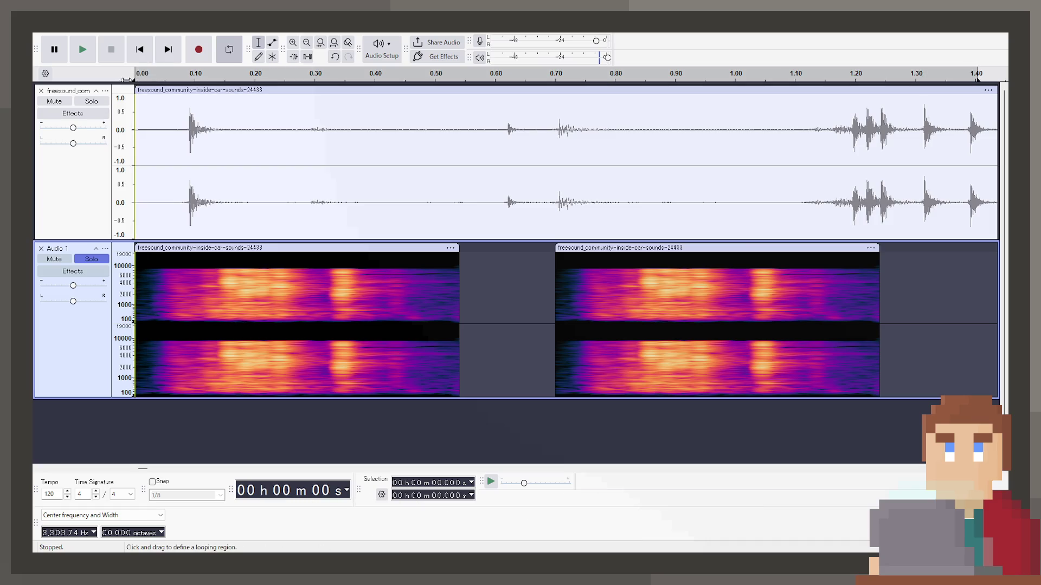
{"action": "key", "text": "space"}
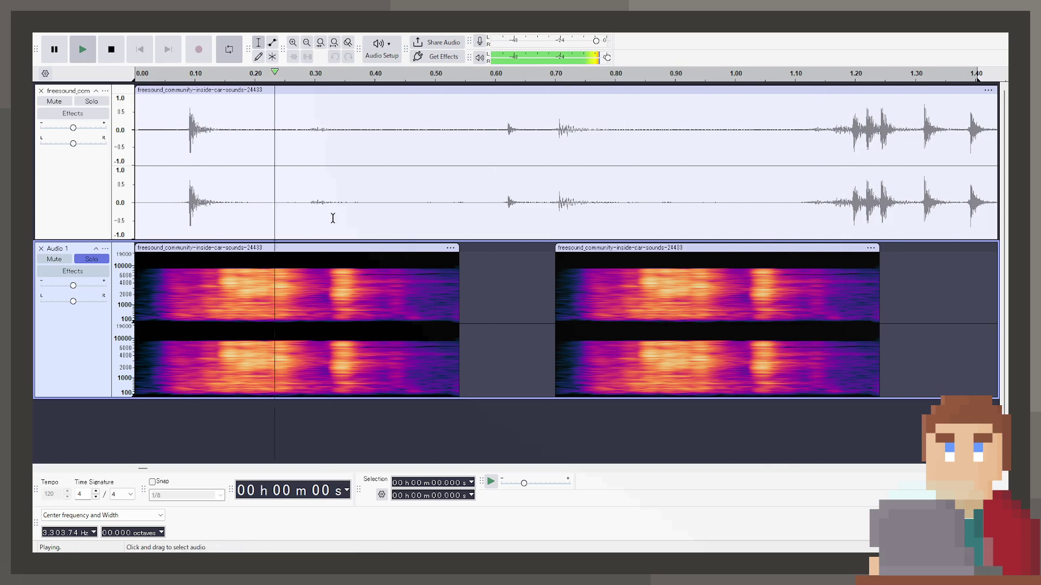
{"action": "key", "text": "space"}
{"action": "key", "text": "ctrl+z"}
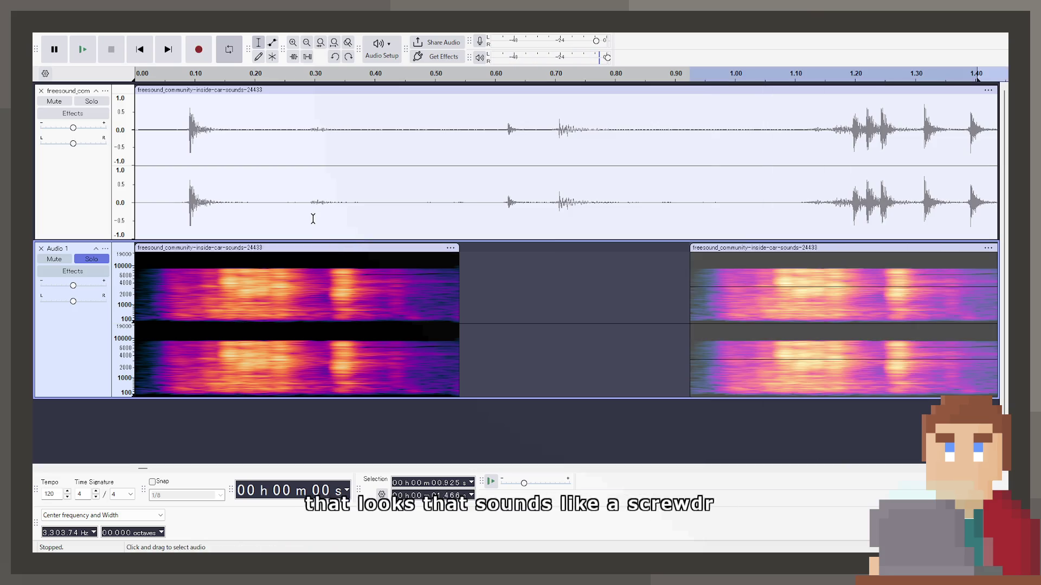
{"action": "key", "text": "ctrl+z"}
{"action": "key", "text": "ctrl+z"}
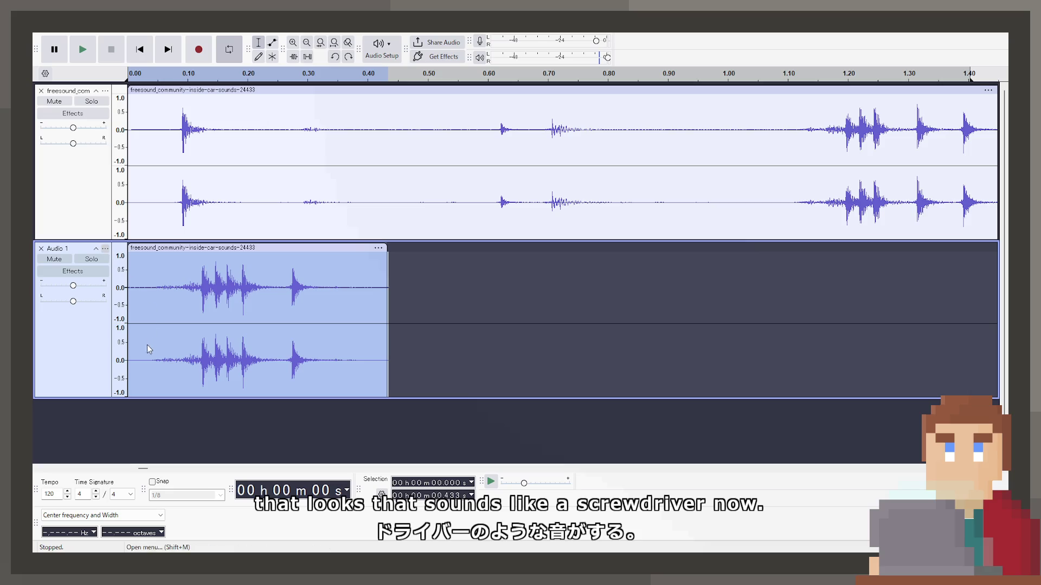
{"action": "key", "text": "ctrl+y"}
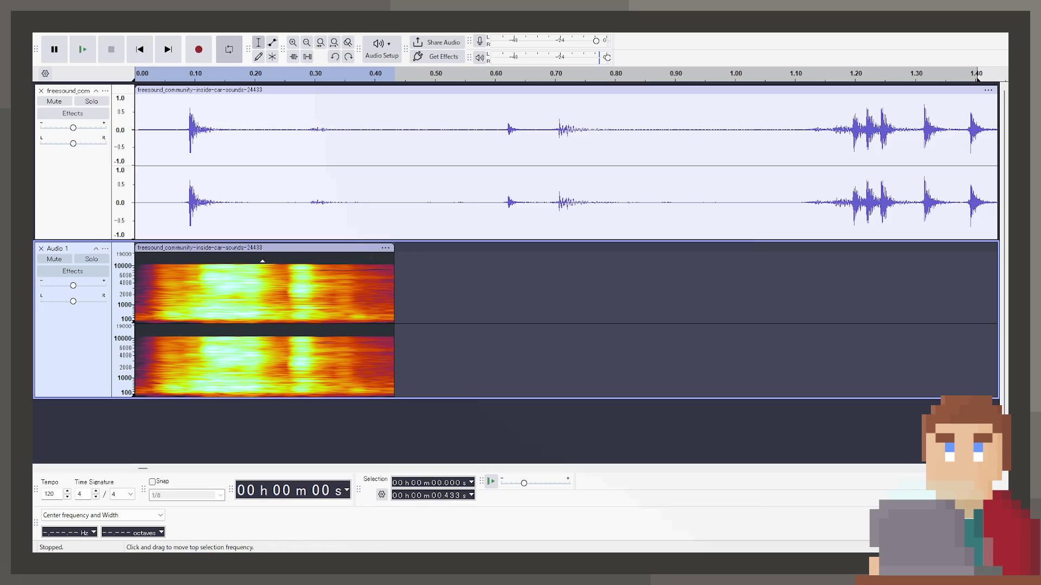
{"action": "key", "text": "ctrl+y"}
{"action": "key", "text": "ctrl+y"}
Step: Replay the copy from 0.584 s and hear the Audio 1 track on its own
{"action": "key", "text": "space"}
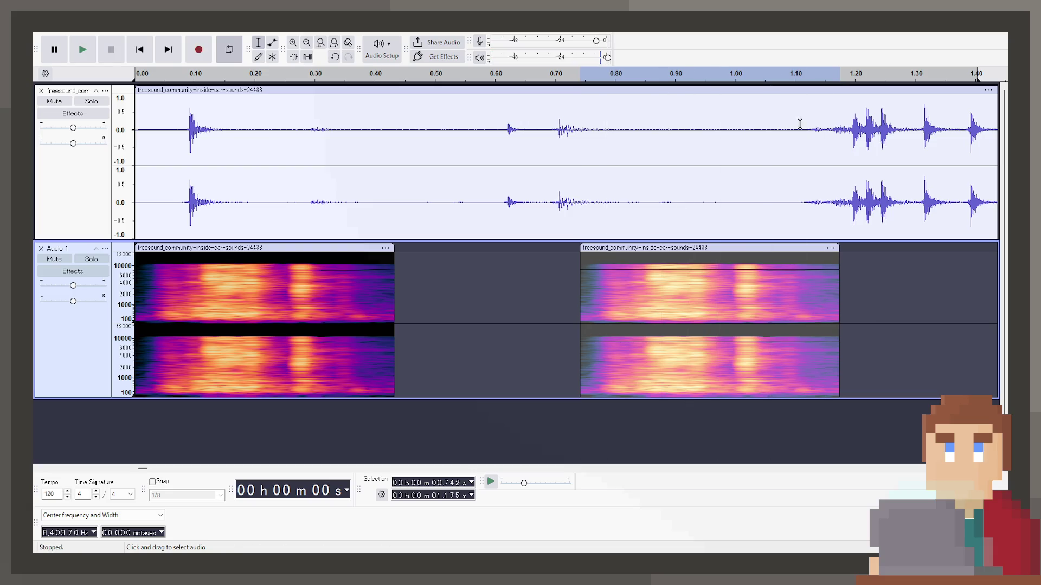
{"action": "key", "text": "space"}
{"action": "key", "text": "space"}
{"action": "left_click", "coordinate": [486, 304]}
{"action": "key", "text": "space"}
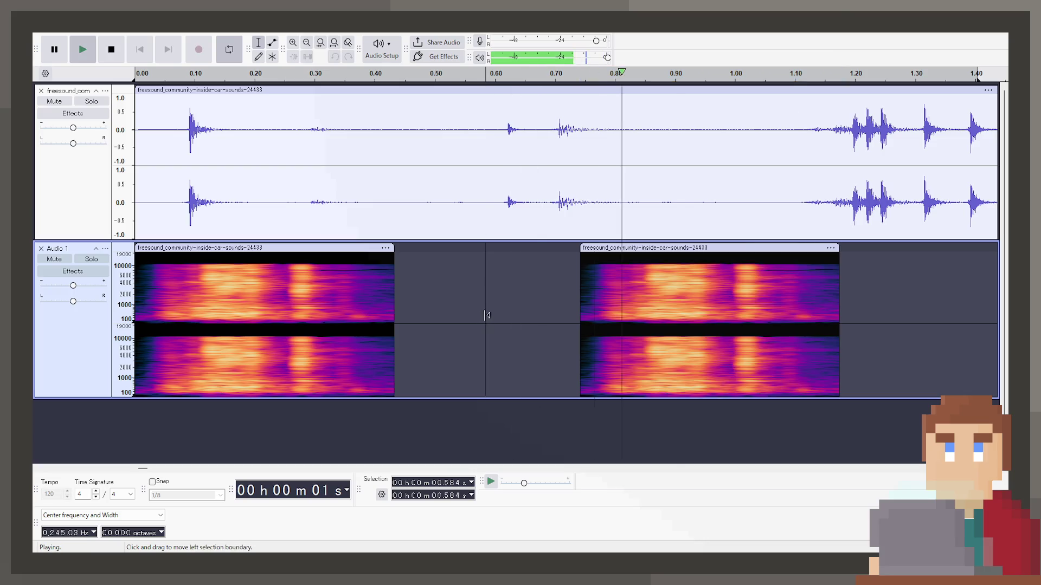
{"action": "left_click", "coordinate": [102, 257]}
{"action": "key", "text": "space"}
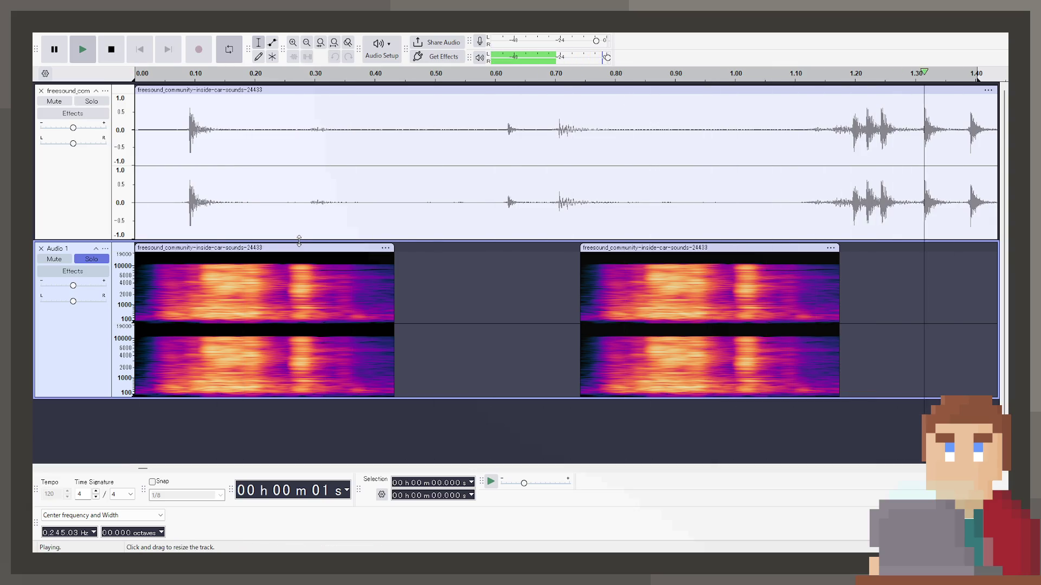
{"action": "key", "text": "space"}
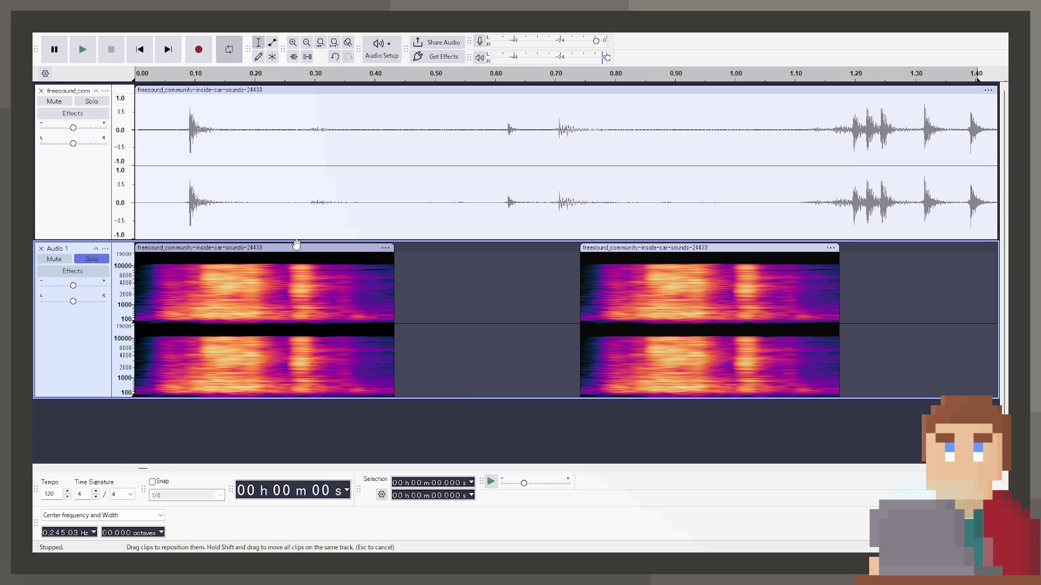
{"action": "left_click", "coordinate": [297, 245]}
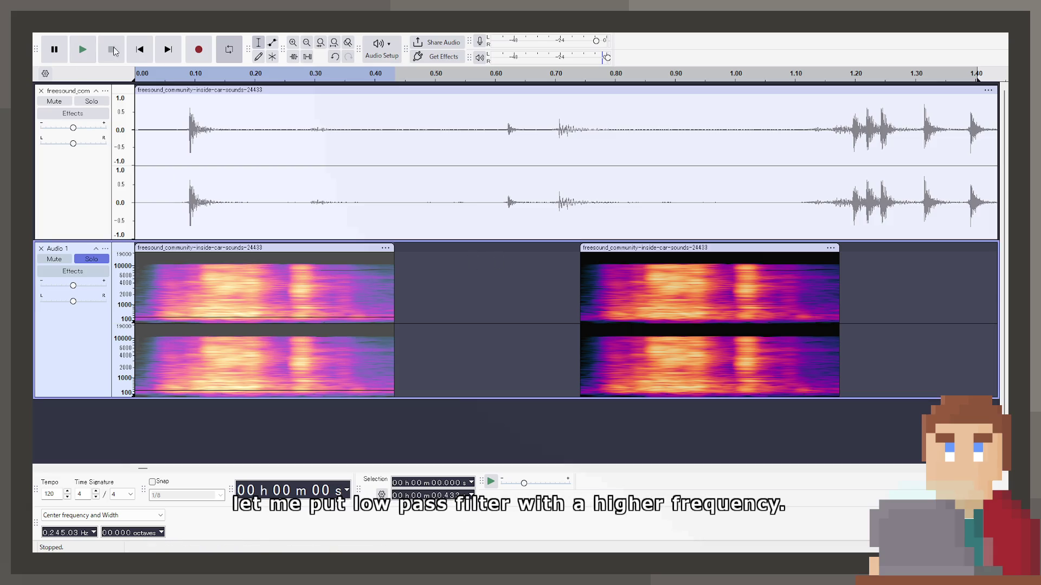
Step: Delete the extra lever copy and the original recording's clip, then close its empty track
{"action": "left_click", "coordinate": [140, 50]}
{"action": "key", "text": "space"}
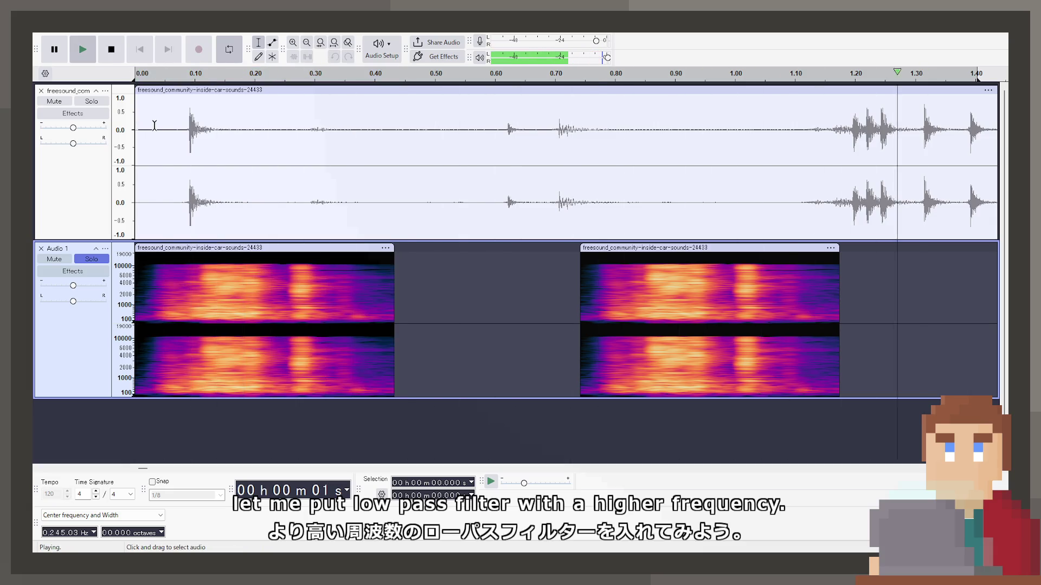
{"action": "key", "text": "space"}
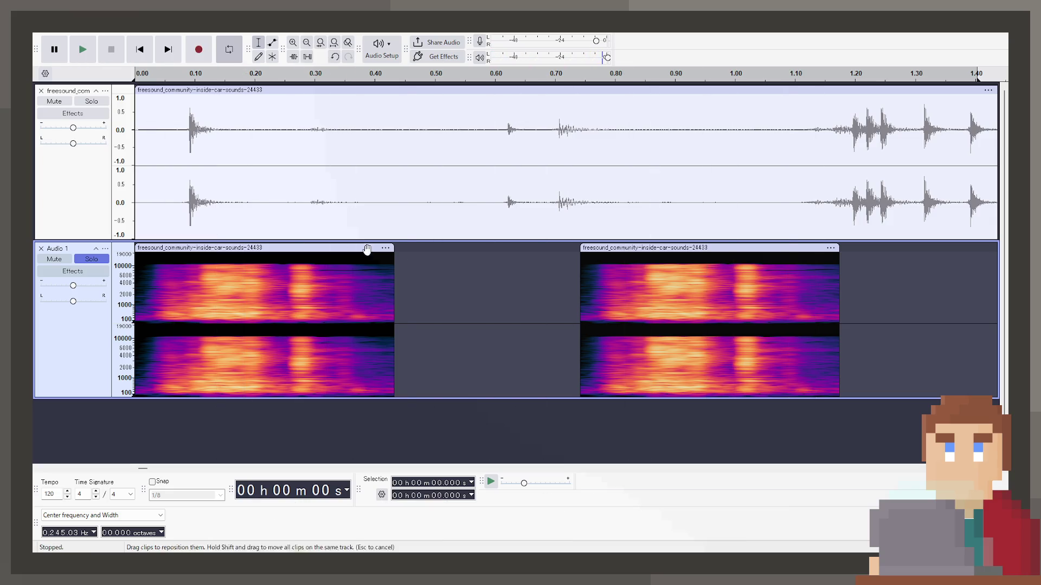
{"action": "left_click", "coordinate": [588, 258]}
{"action": "key", "text": "Delete"}
{"action": "left_click", "coordinate": [298, 247]}
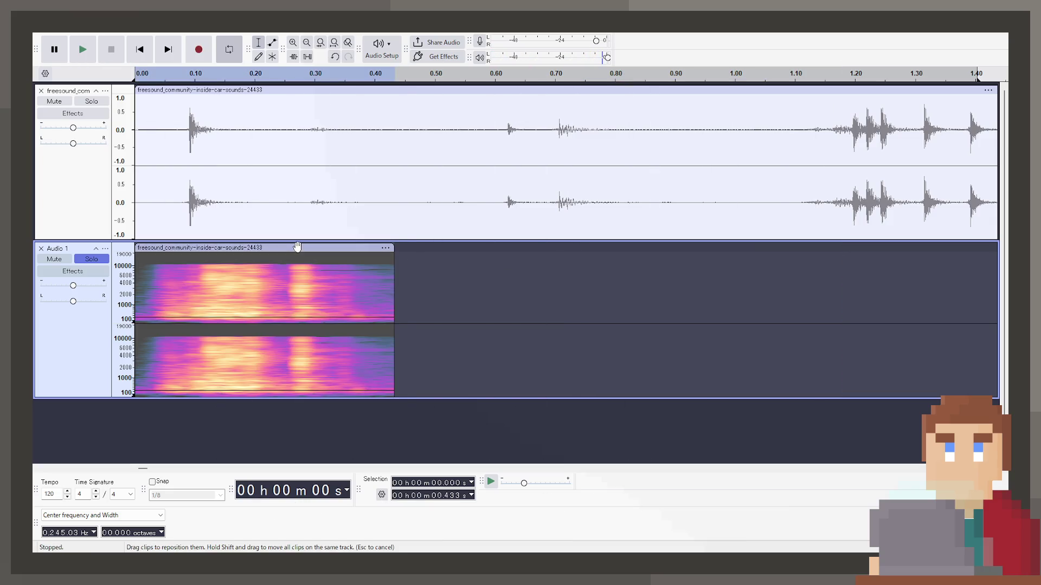
{"action": "left_click", "coordinate": [256, 92]}
{"action": "key", "text": "Delete"}
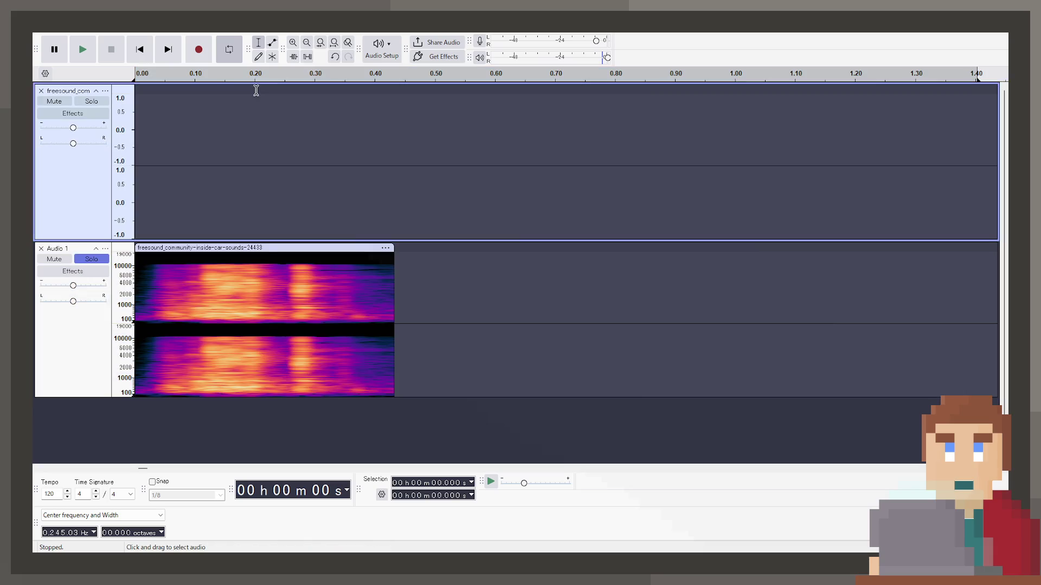
{"action": "left_click", "coordinate": [40, 92]}
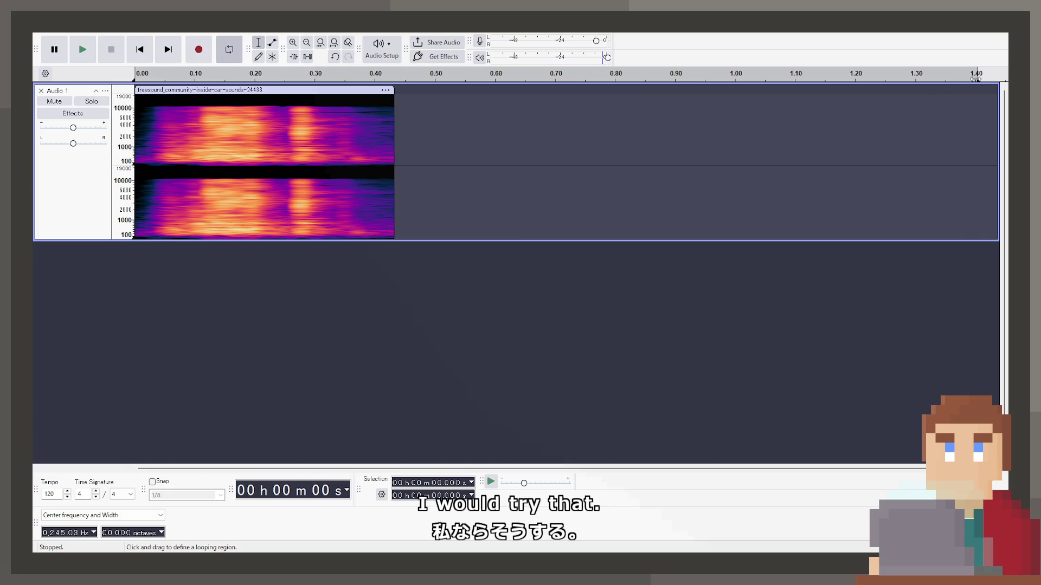
Step: Pull the loop region's end back to about 0.44 s so it spans only the lever clip
{"action": "mouse_move", "coordinate": [975, 79]}
{"action": "left_mouse_down"}
{"action": "mouse_move", "coordinate": [551, 125]}
{"action": "mouse_move", "coordinate": [401, 156]}
{"action": "left_mouse_up"}
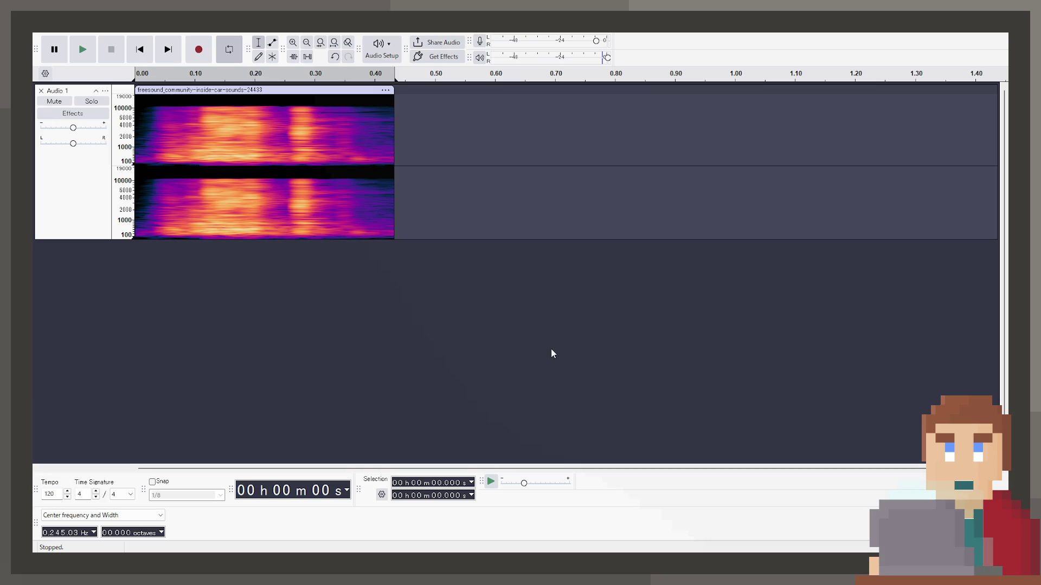
{"action": "left_click", "coordinate": [614, 377]}
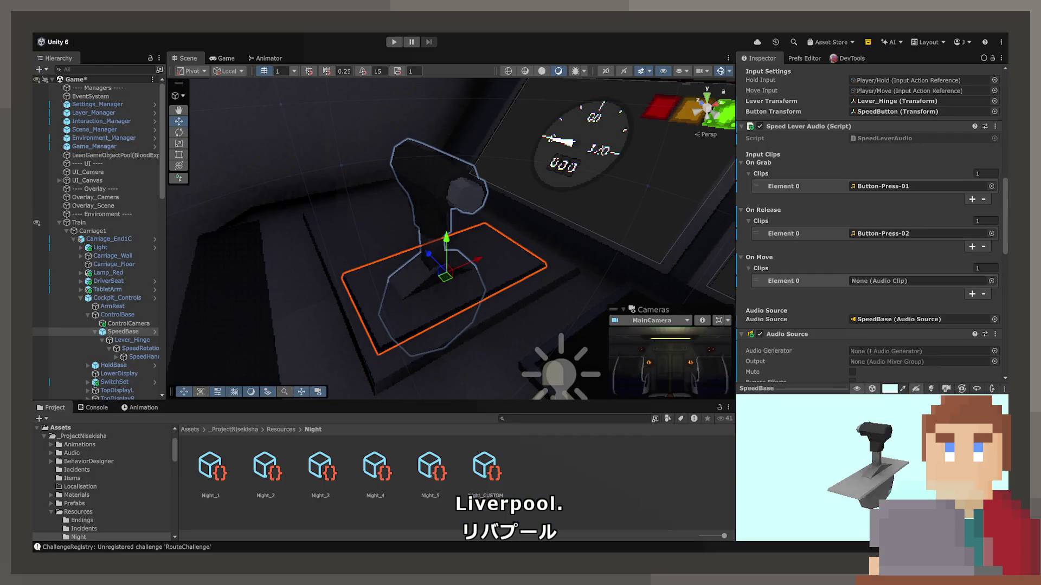
Step: Browse the Project window to the Assets/Audio/Train/Speed folder containing LeverPull
{"action": "scroll", "coordinate": [103, 482], "scroll_direction": "up", "scroll_amount": 2}
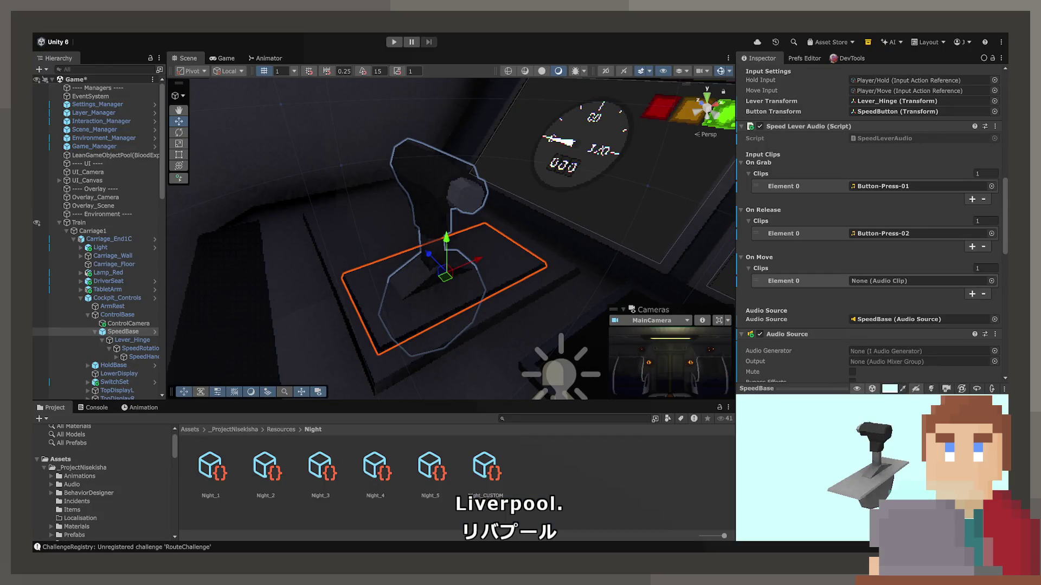
{"action": "scroll", "coordinate": [98, 486], "scroll_direction": "down", "scroll_amount": 2}
{"action": "left_click", "coordinate": [98, 486]}
{"action": "left_click", "coordinate": [93, 453]}
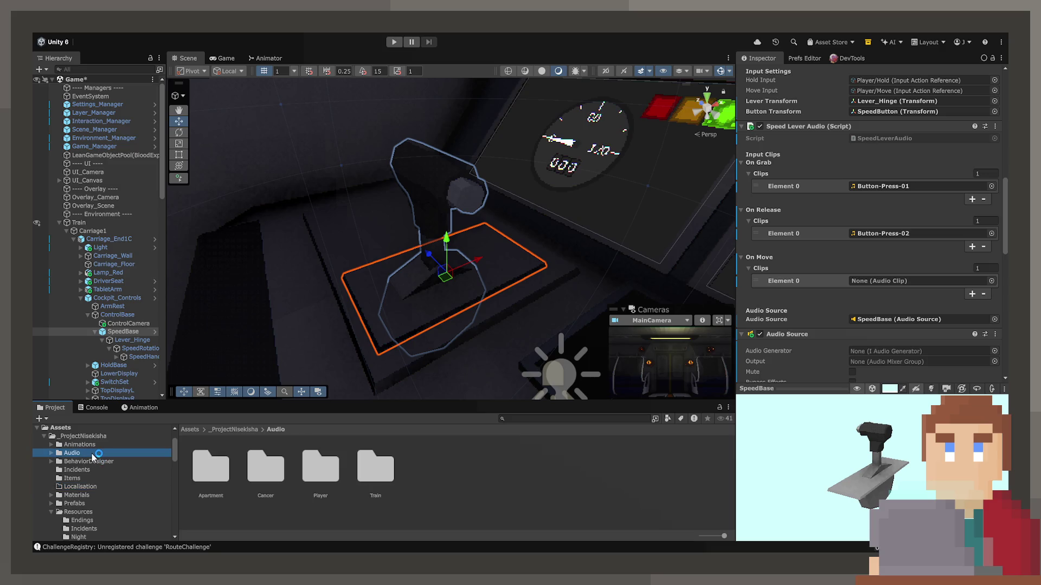
{"action": "double_click", "coordinate": [368, 474]}
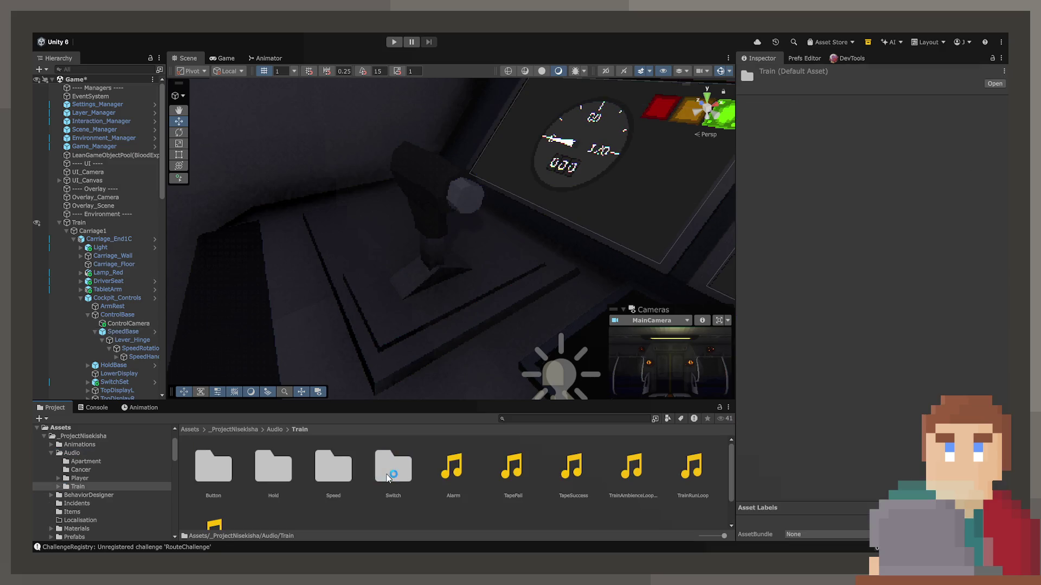
{"action": "left_click", "coordinate": [385, 470]}
{"action": "double_click", "coordinate": [348, 470]}
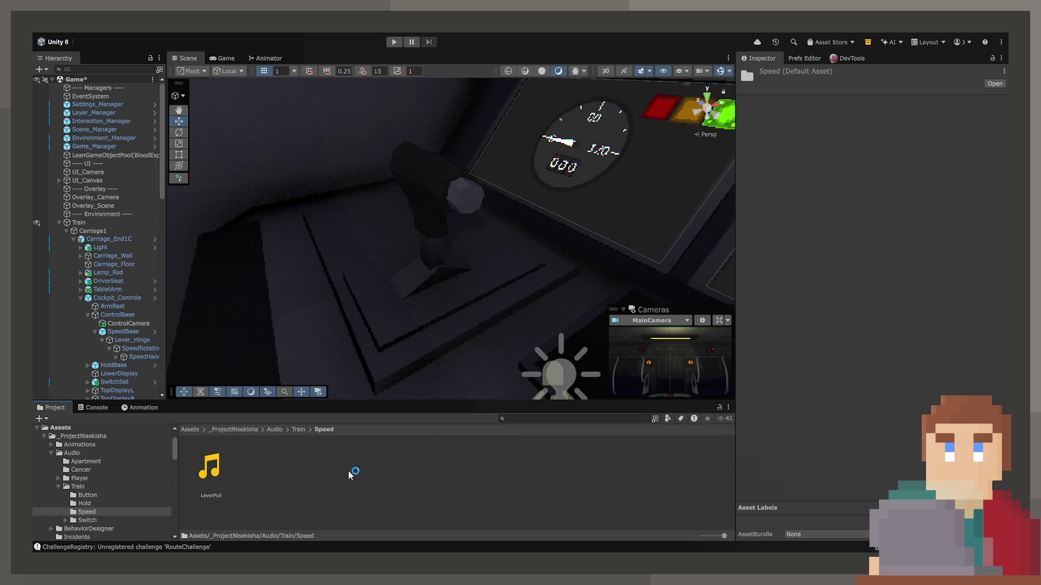
Step: Assign LeverPull to SpeedBase's Speed Lever Audio On Move Element 0
{"action": "left_click", "coordinate": [123, 332]}
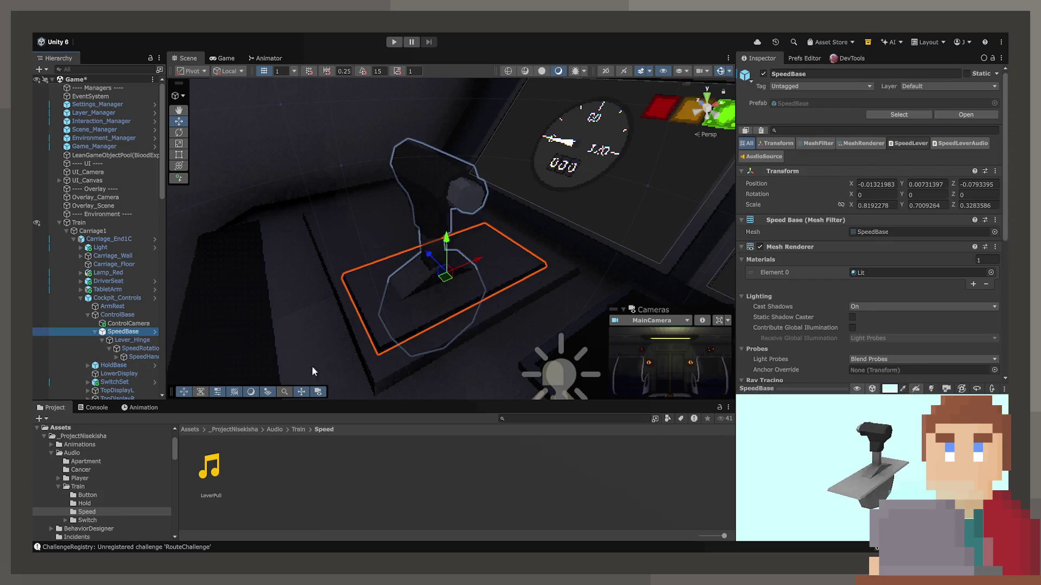
{"action": "scroll", "coordinate": [832, 254], "scroll_direction": "down", "scroll_amount": 10}
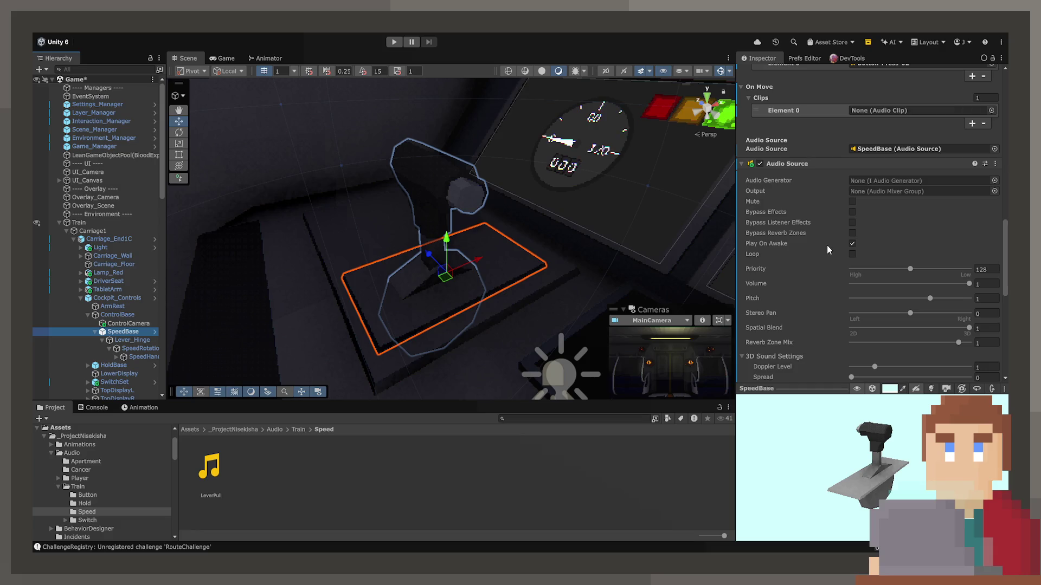
{"action": "scroll", "coordinate": [825, 244], "scroll_direction": "up", "scroll_amount": 3}
{"action": "left_click_drag", "start_coordinate": [209, 466], "coordinate": [877, 194]}
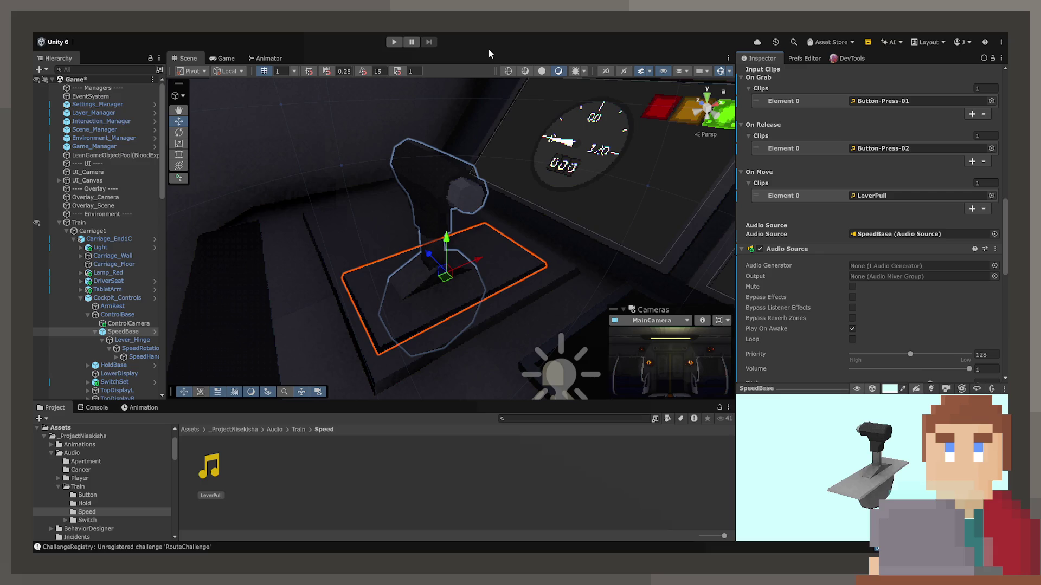
{"action": "left_click", "coordinate": [395, 42]}
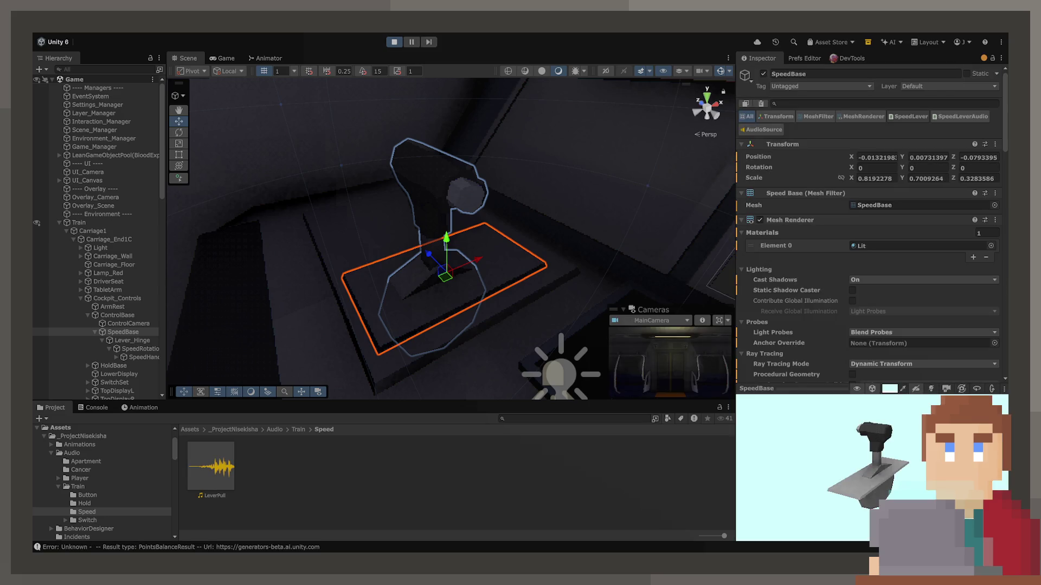
Step: Sit at the speed lever in play mode, then ping the SpeedLever script in the project
{"action": "left_click", "coordinate": [230, 54]}
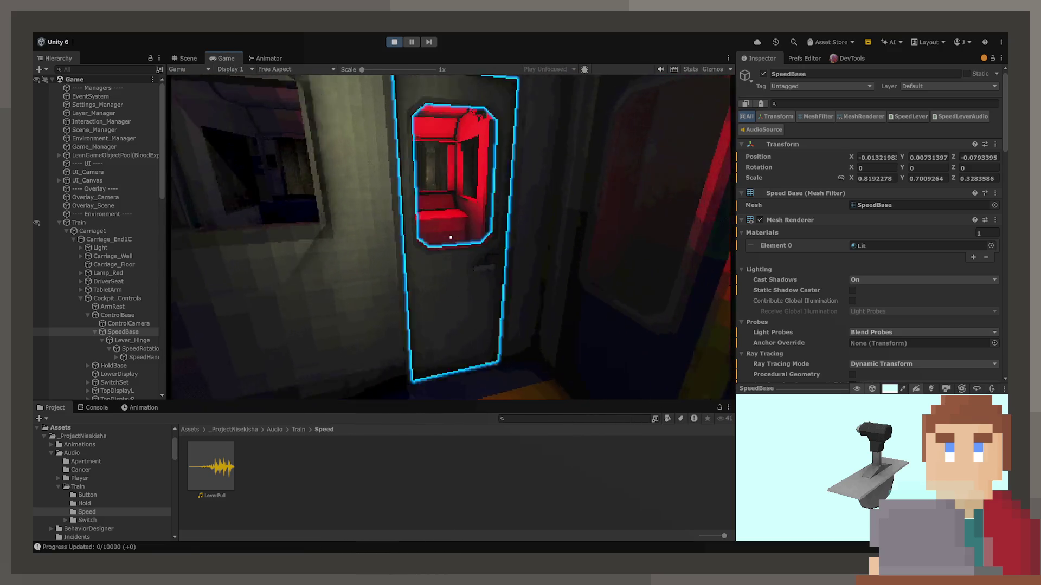
{"action": "key", "text": "e"}
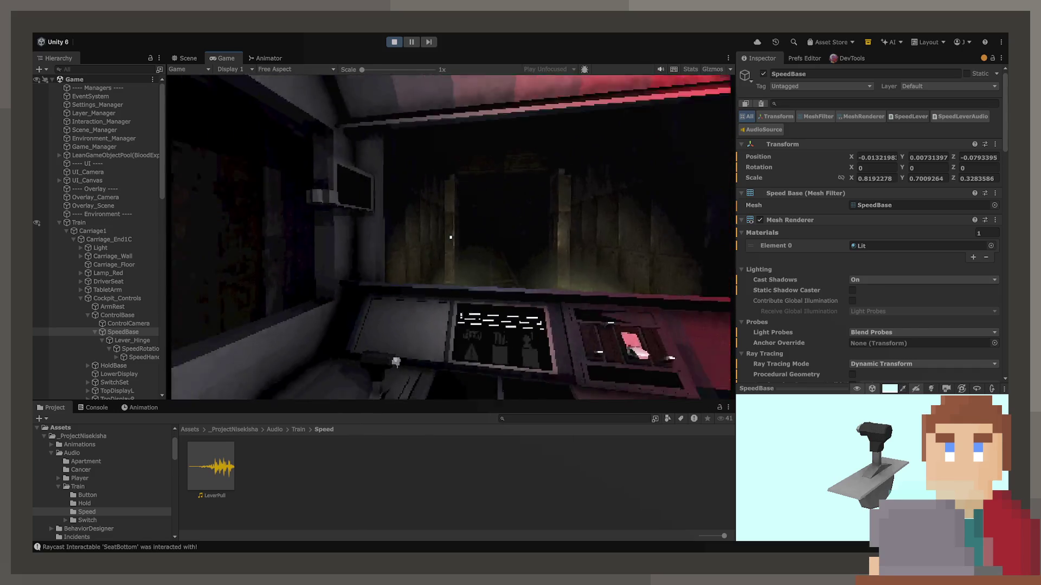
{"action": "key", "text": "e"}
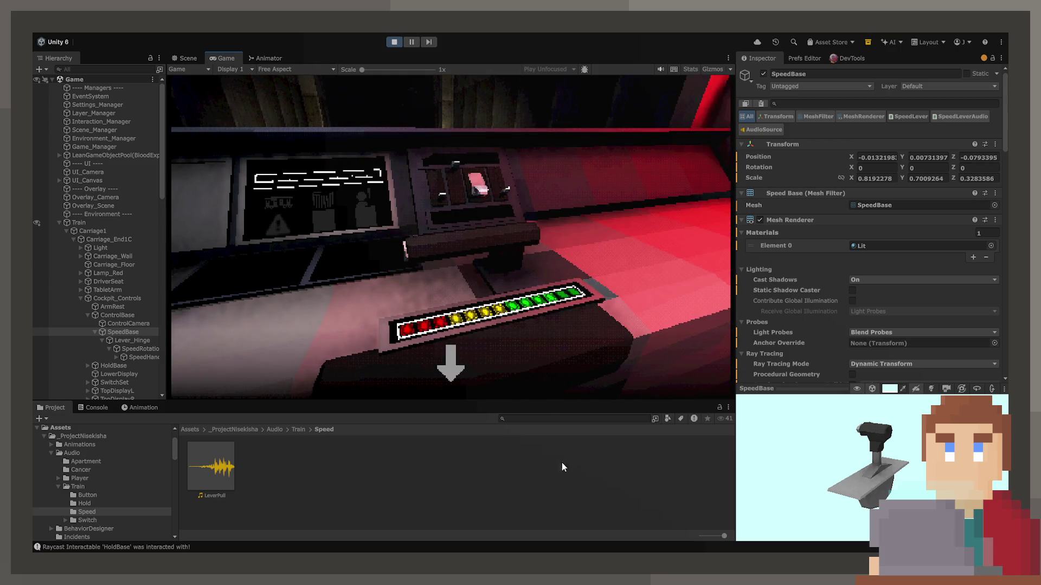
{"action": "key", "text": "e"}
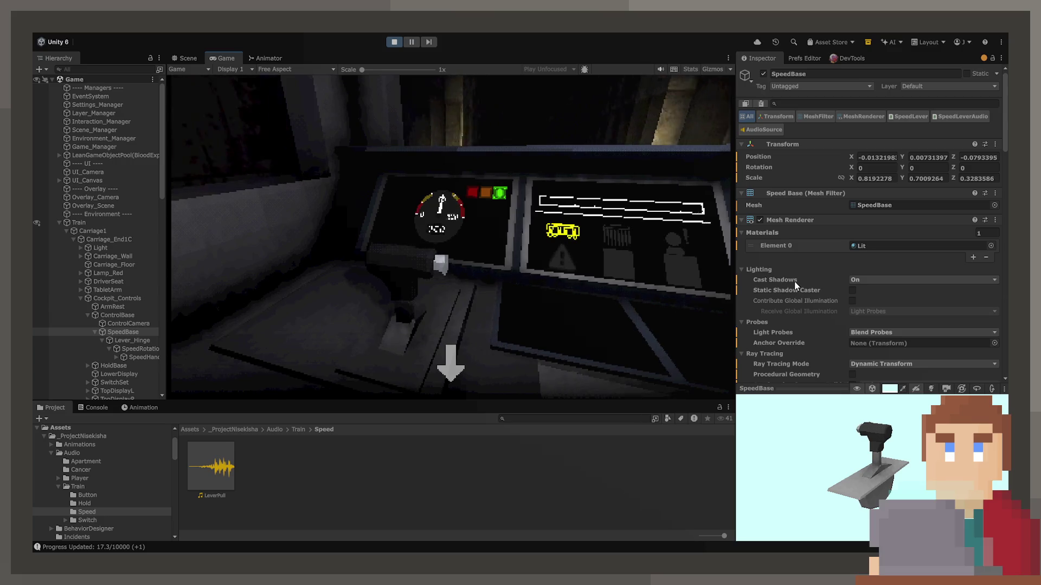
{"action": "scroll", "coordinate": [795, 282], "scroll_direction": "down", "scroll_amount": 10}
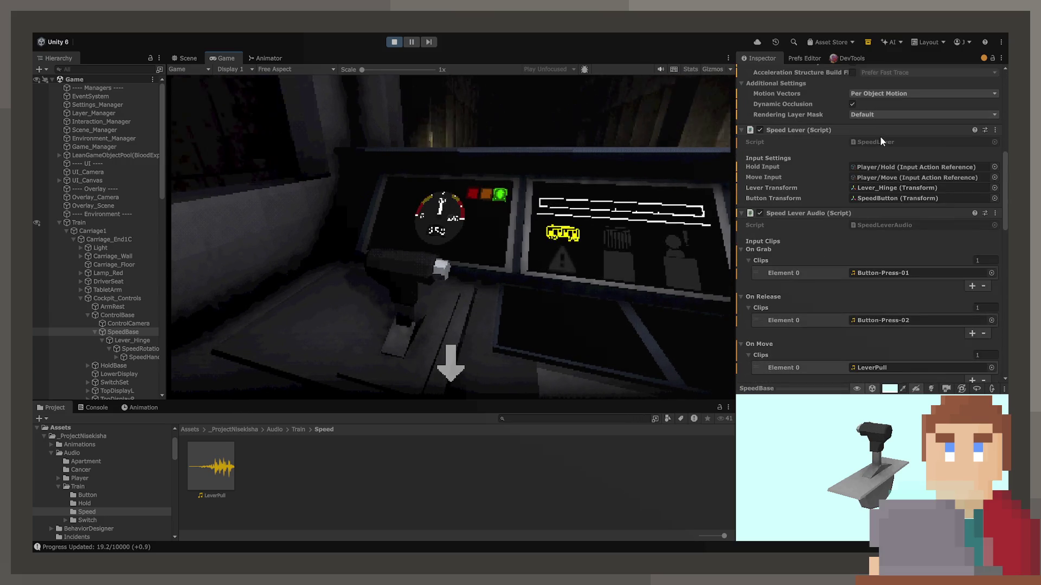
{"action": "left_click", "coordinate": [880, 141]}
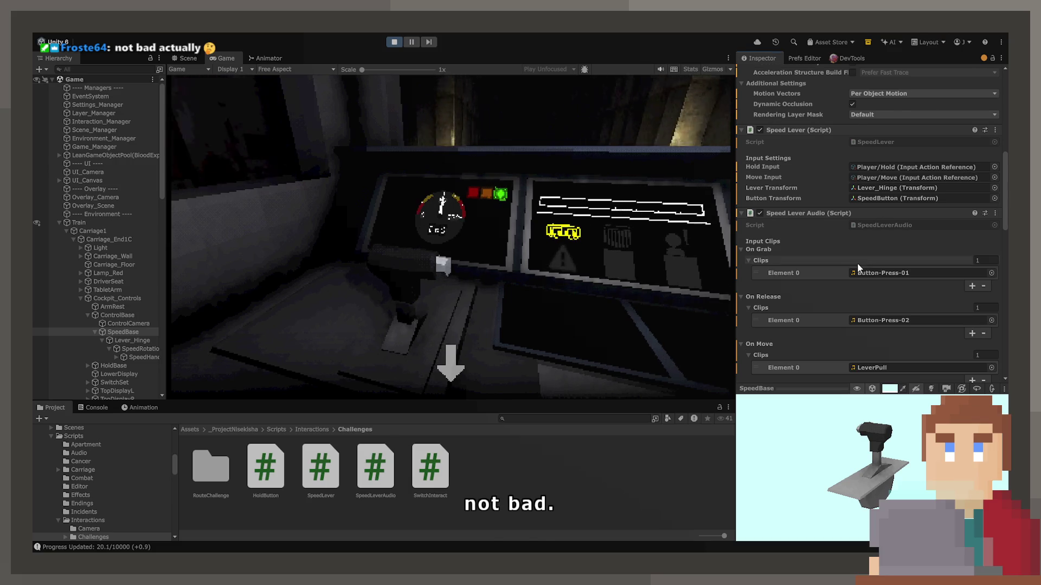
Step: Ping the SpeedLeverAudio script in the Project window, then stop play mode
{"action": "scroll", "coordinate": [857, 251], "scroll_direction": "down", "scroll_amount": 8}
{"action": "scroll", "coordinate": [834, 231], "scroll_direction": "up", "scroll_amount": 7}
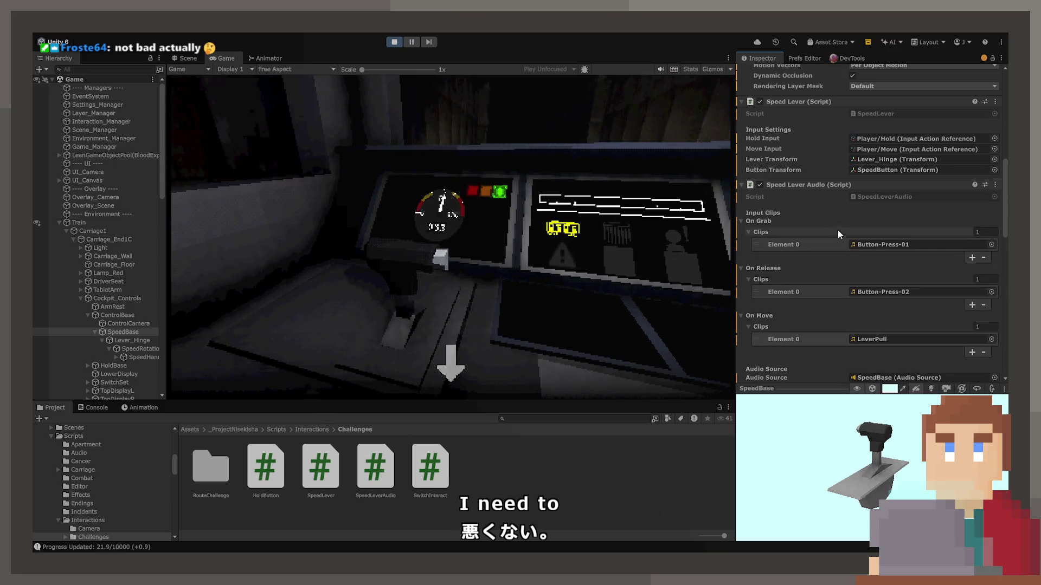
{"action": "left_click", "coordinate": [889, 196]}
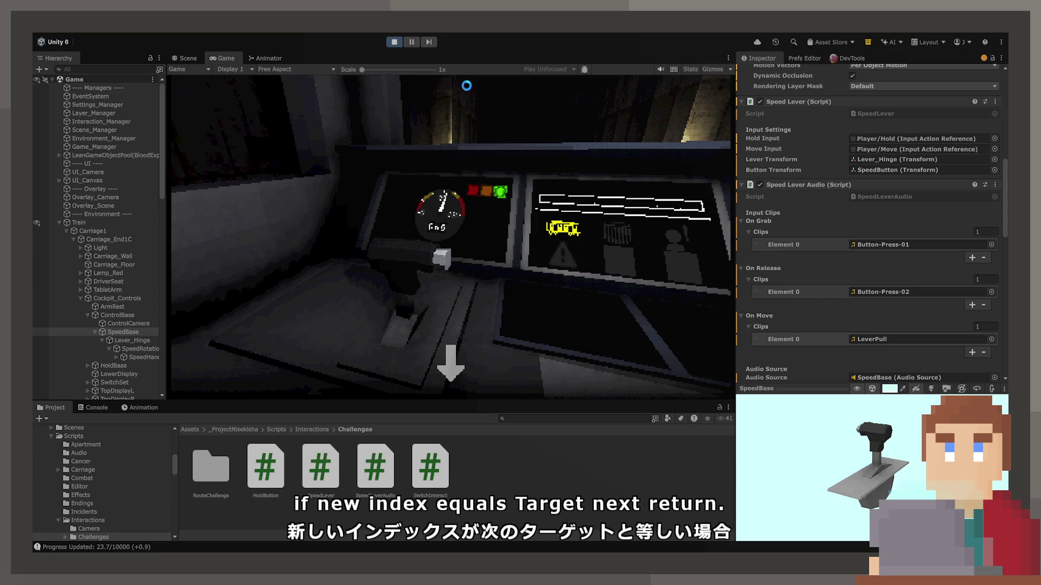
{"action": "left_click", "coordinate": [395, 42]}
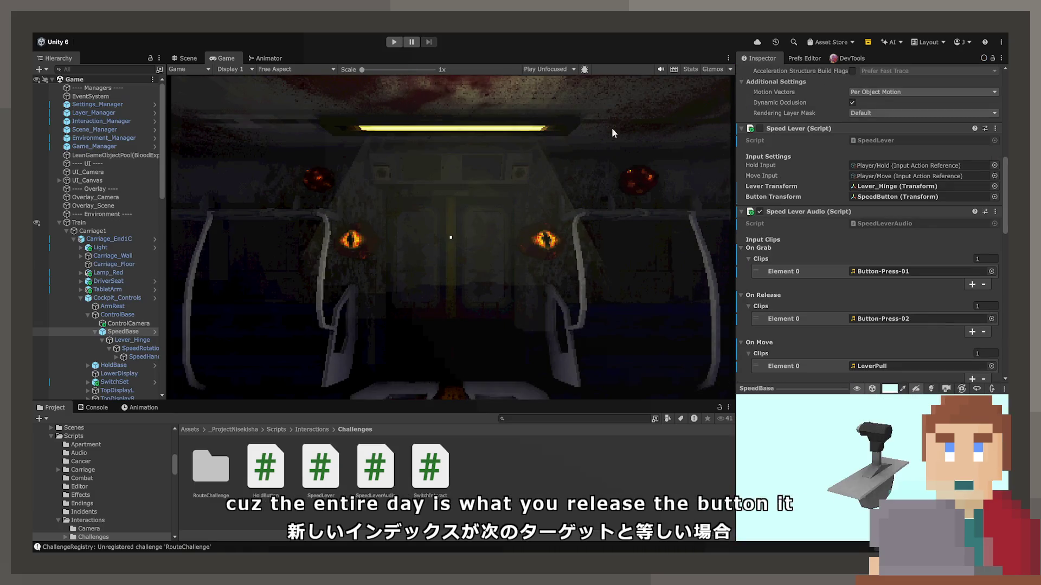
Step: Start Play mode, enter the cab and pull the speed lever down to hear its new sound
{"action": "left_click", "coordinate": [394, 41]}
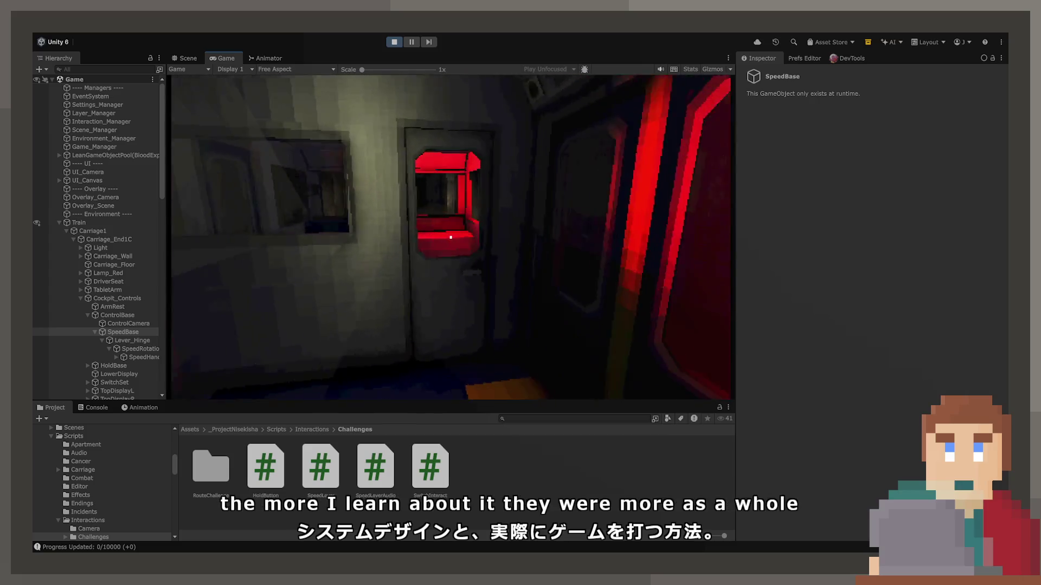
{"action": "left_click", "coordinate": [450, 236]}
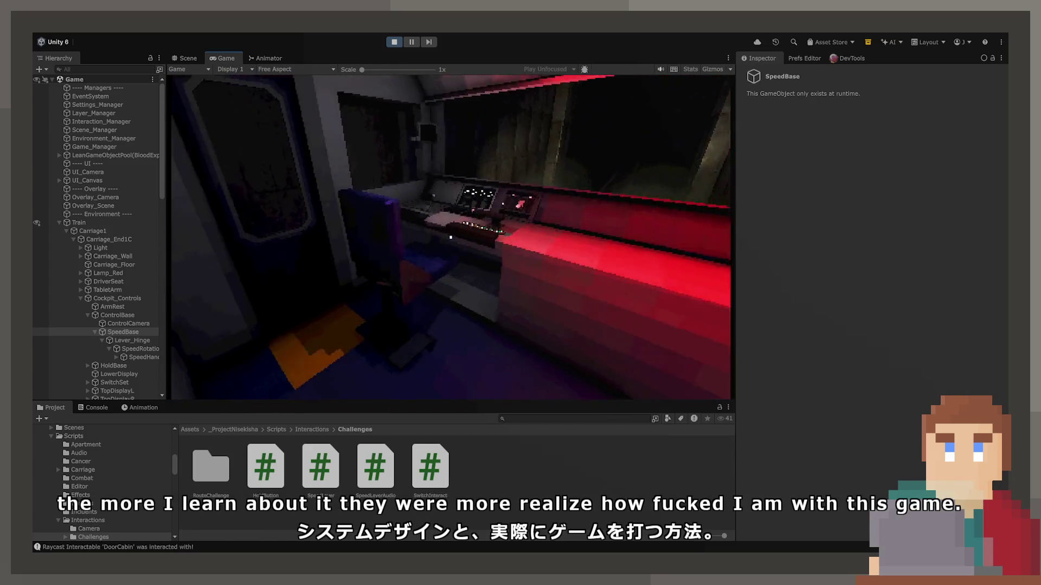
{"action": "left_click", "coordinate": [451, 237]}
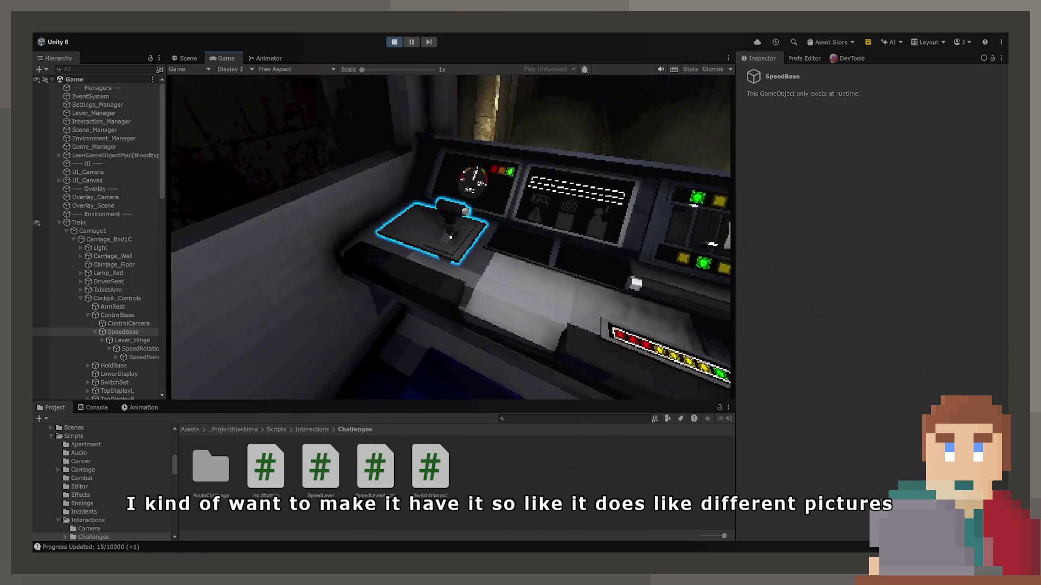
{"action": "left_click_drag", "start_coordinate": [465, 261], "coordinate": [450, 347]}
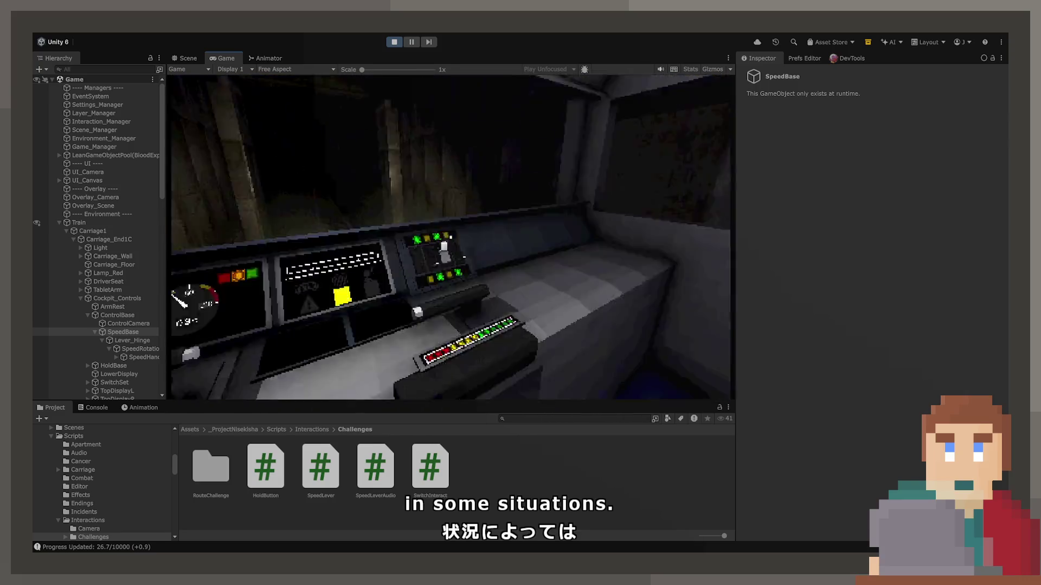
Step: Move between the speed-lever and switch-panel close-ups and lower the train's speed
{"action": "left_click", "coordinate": [450, 237]}
{"action": "left_click", "coordinate": [466, 359]}
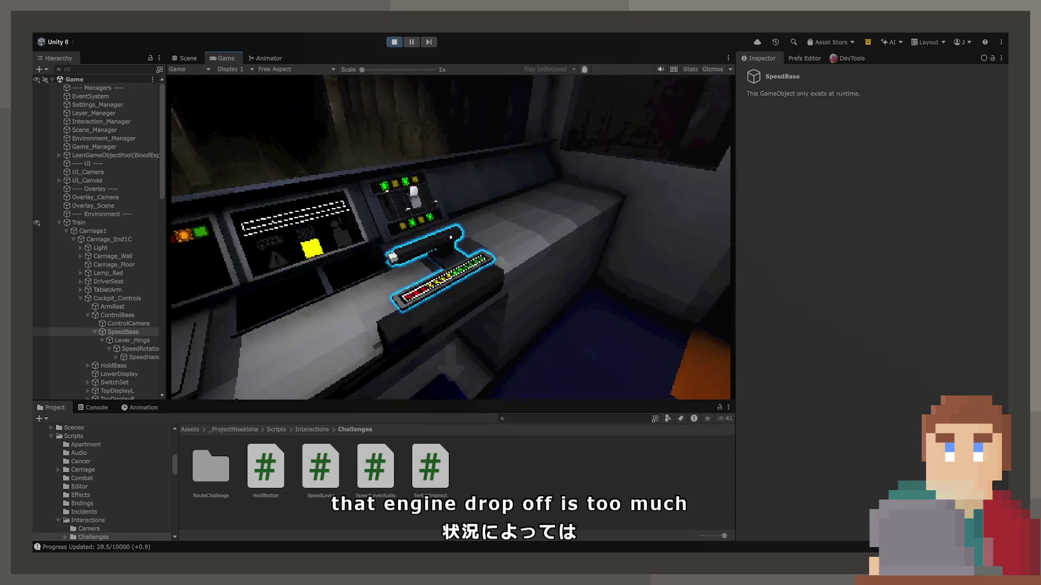
{"action": "left_click", "coordinate": [450, 238]}
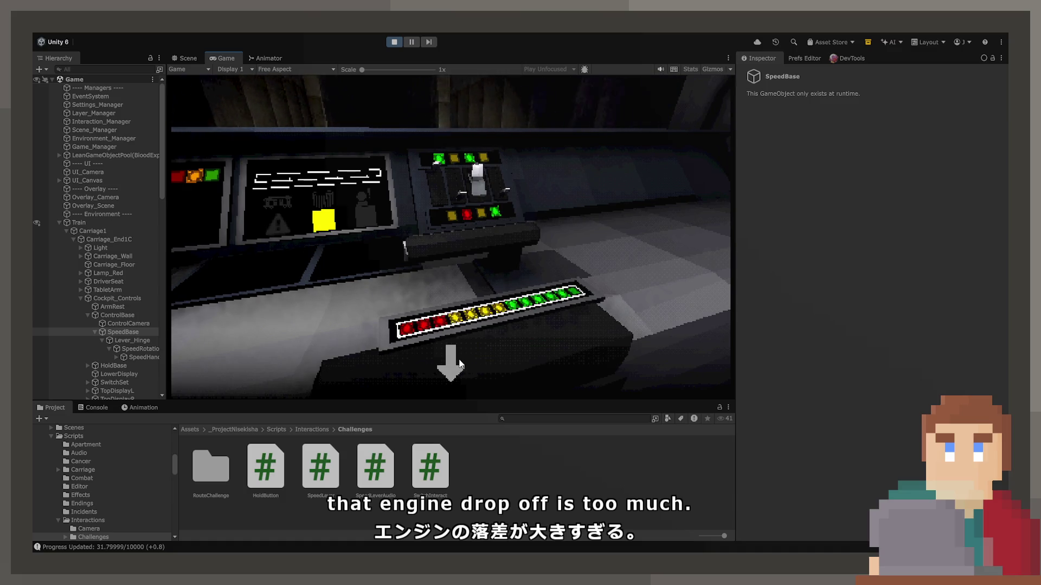
{"action": "left_click", "coordinate": [454, 356]}
{"action": "left_click", "coordinate": [450, 237]}
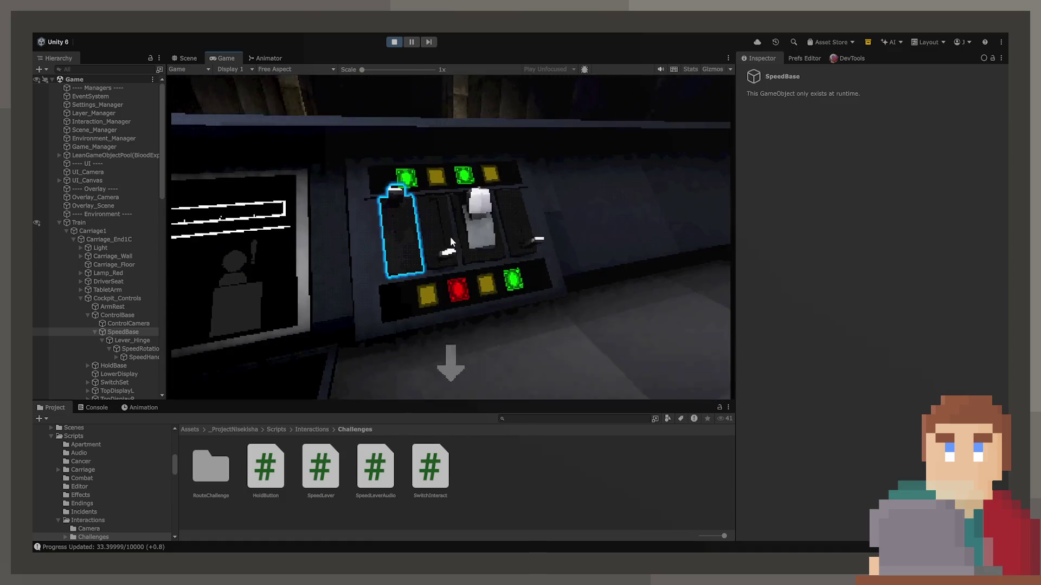
{"action": "left_click", "coordinate": [450, 360]}
{"action": "left_click", "coordinate": [451, 237]}
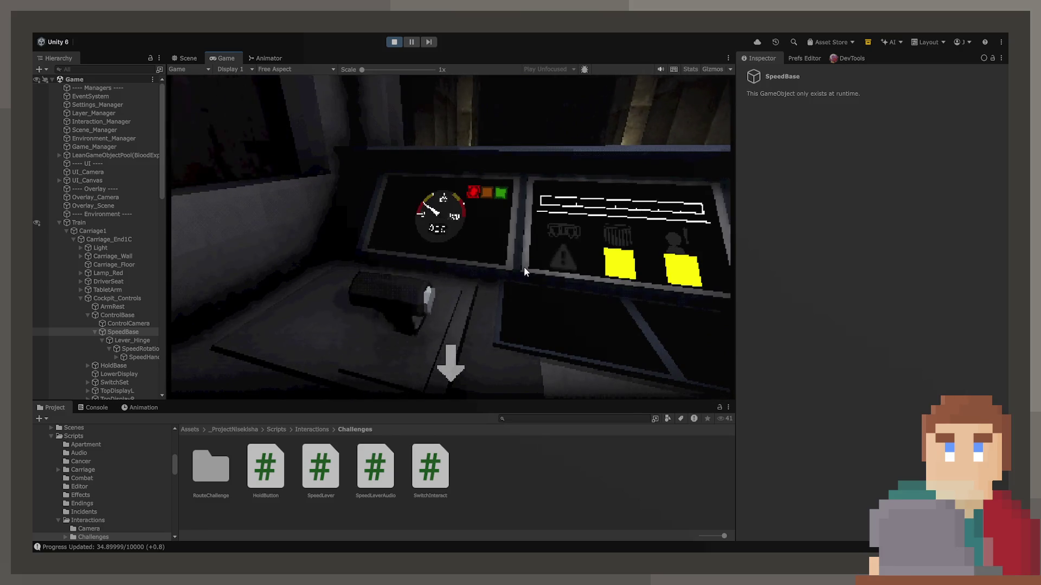
{"action": "left_click", "coordinate": [451, 371]}
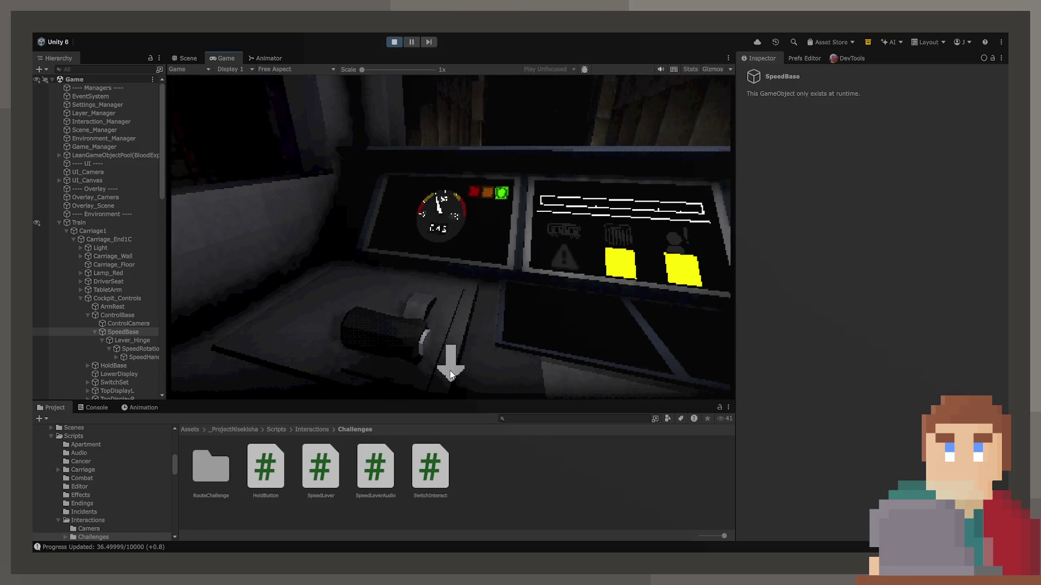
{"action": "left_click", "coordinate": [450, 374]}
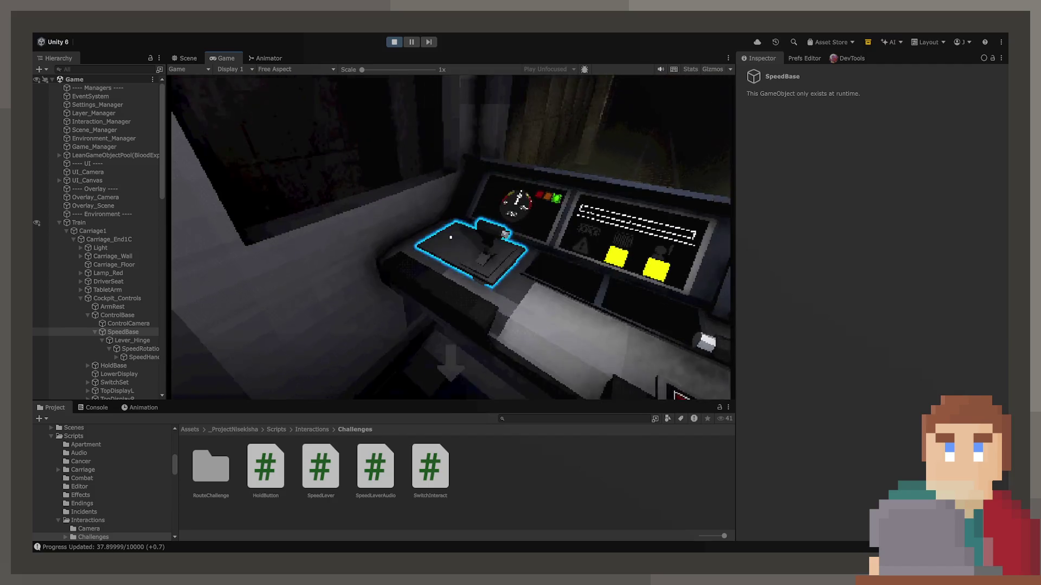
Step: Route the train to the upper gold destination on the route map
{"action": "left_click", "coordinate": [450, 239]}
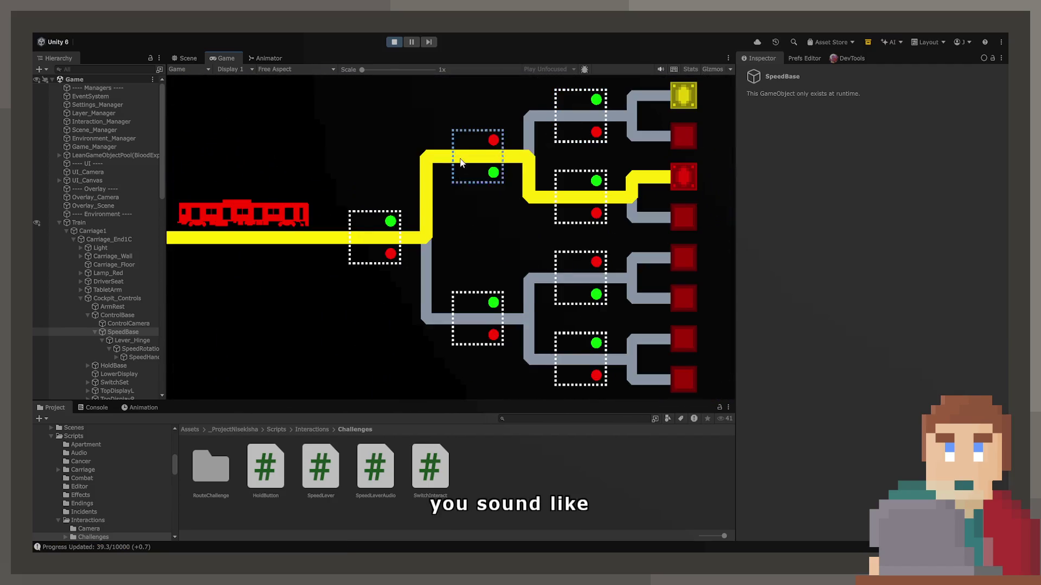
{"action": "left_click", "coordinate": [594, 136]}
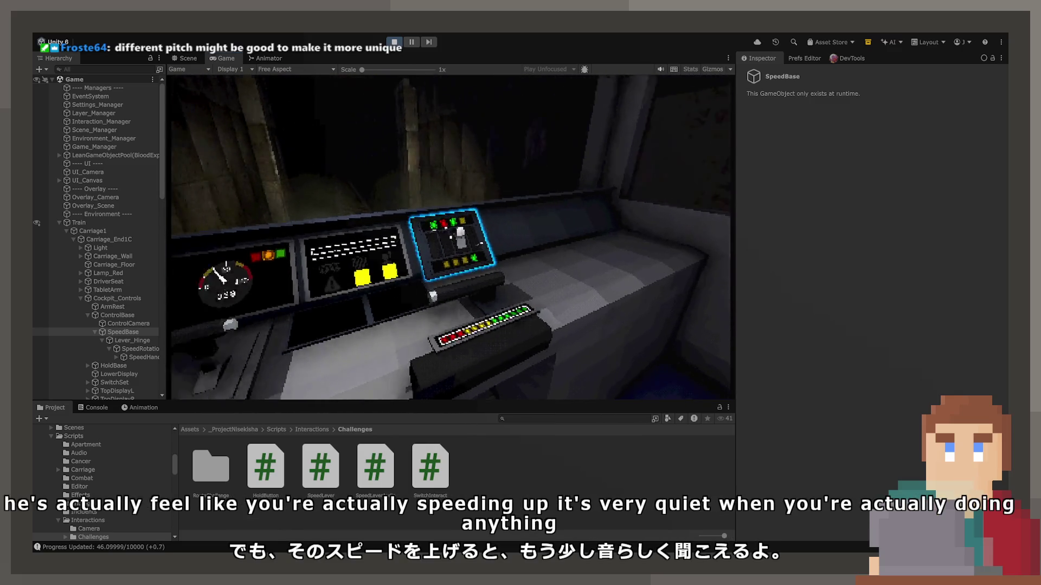
{"action": "left_click", "coordinate": [451, 244]}
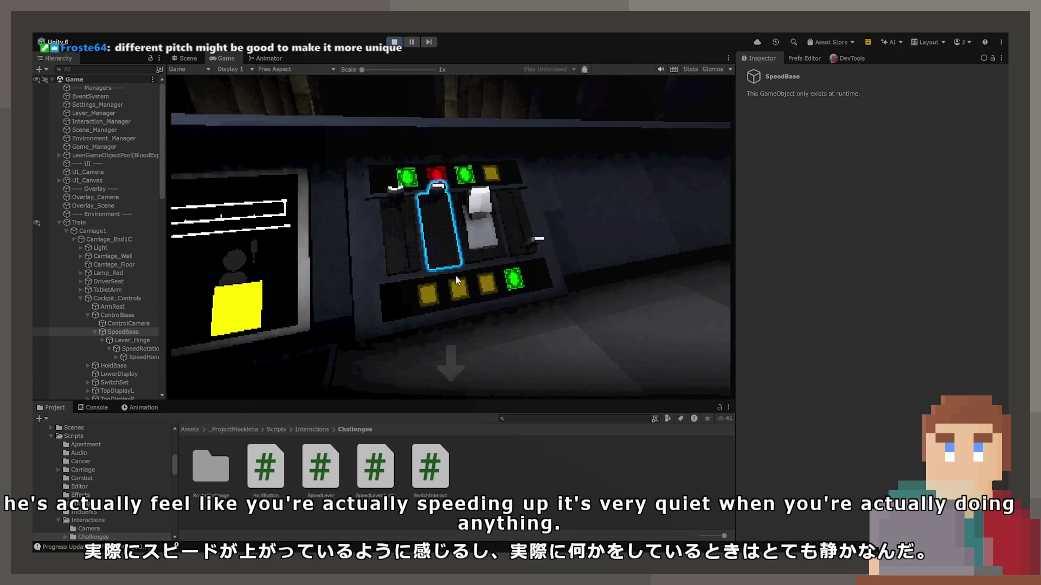
{"action": "left_click", "coordinate": [451, 362]}
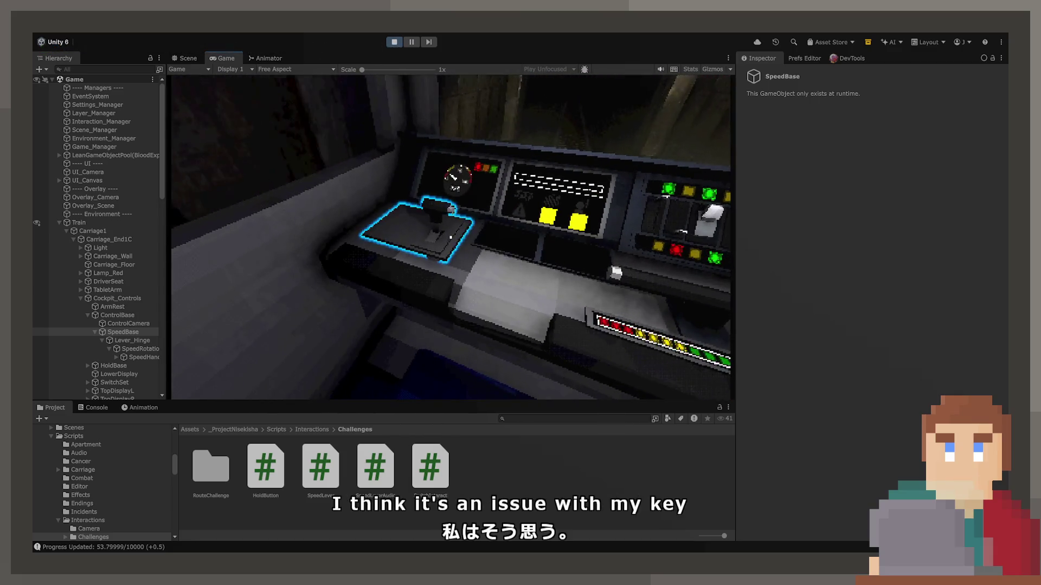
Step: Push the throttle lever to speed the train up, then recheck the speed lever
{"action": "left_click", "coordinate": [450, 239]}
{"action": "left_click_drag", "start_coordinate": [450, 240], "coordinate": [467, 369]}
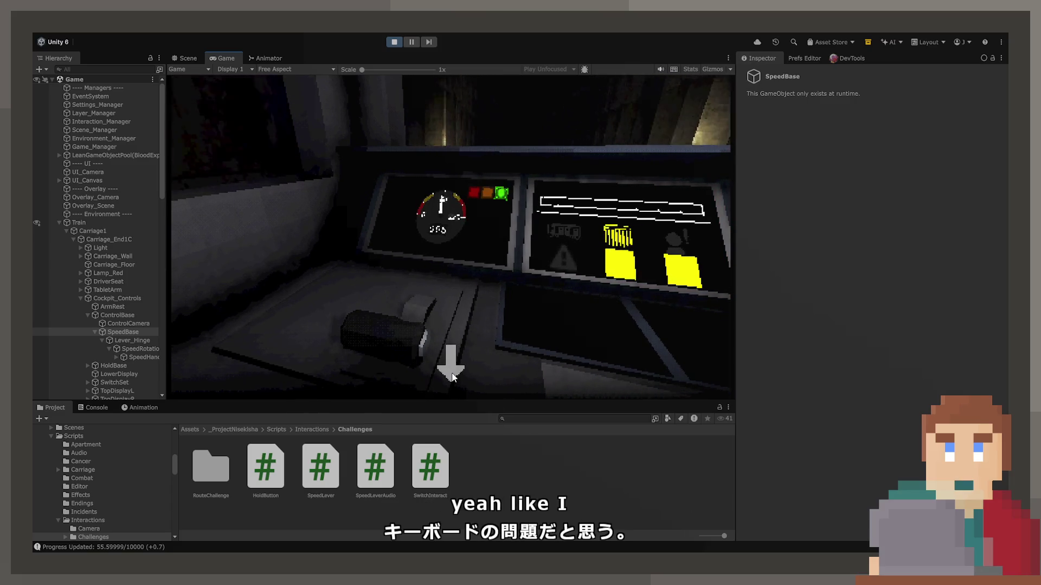
{"action": "left_click", "coordinate": [452, 371]}
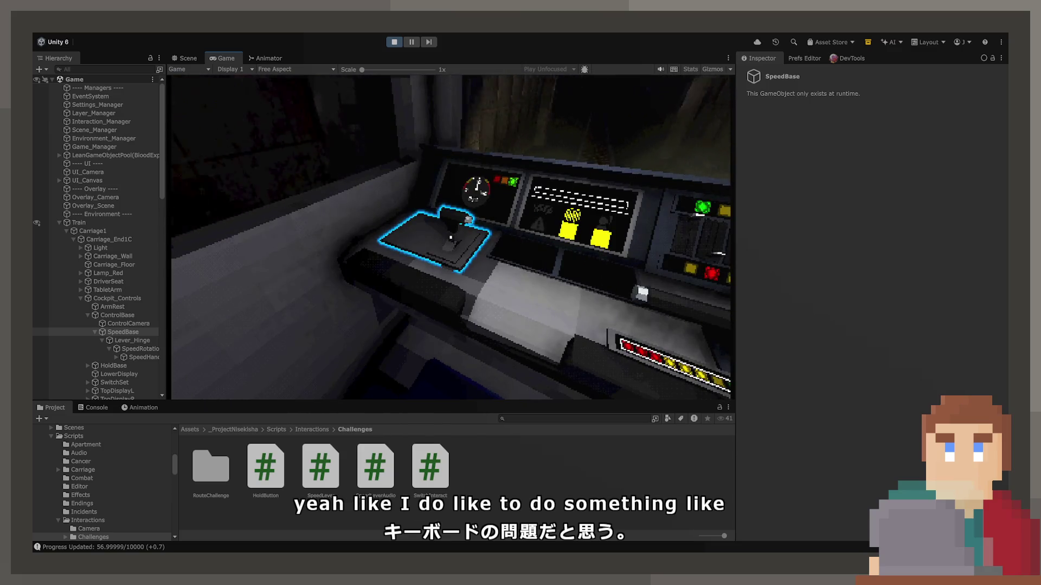
{"action": "left_click", "coordinate": [450, 237]}
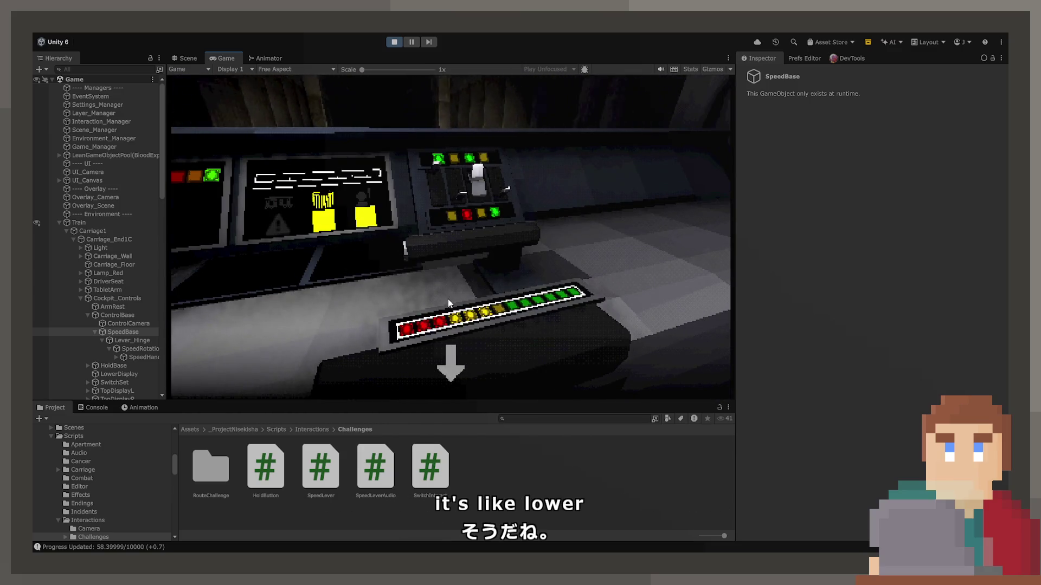
{"action": "left_click", "coordinate": [460, 373]}
Step: Flip switch-panel levers and set the centre route switch toward the yellow target
{"action": "left_click", "coordinate": [477, 206]}
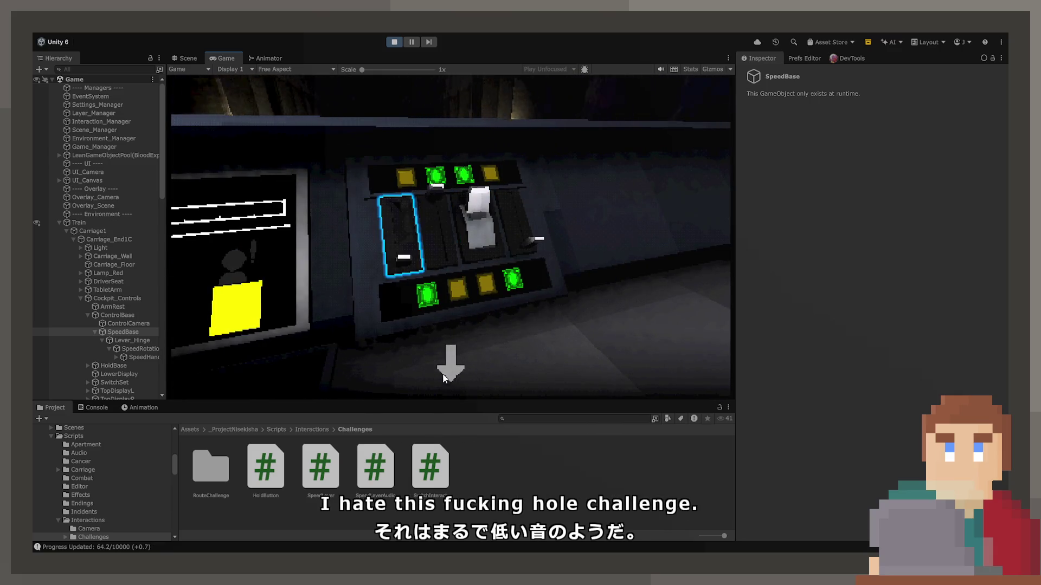
{"action": "left_click", "coordinate": [443, 378]}
{"action": "left_click", "coordinate": [454, 232]}
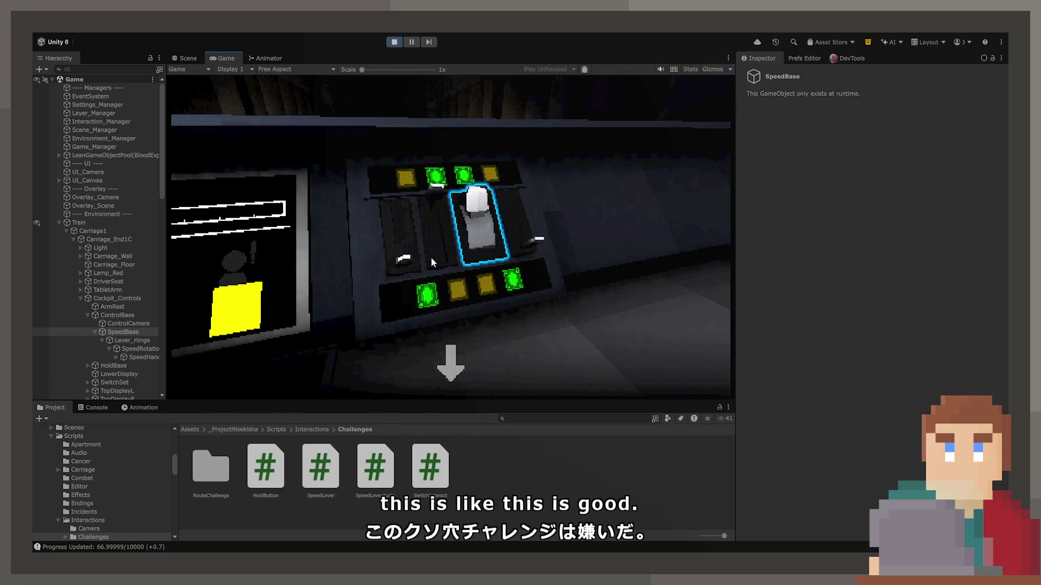
{"action": "left_click", "coordinate": [450, 368]}
{"action": "left_click", "coordinate": [453, 239]}
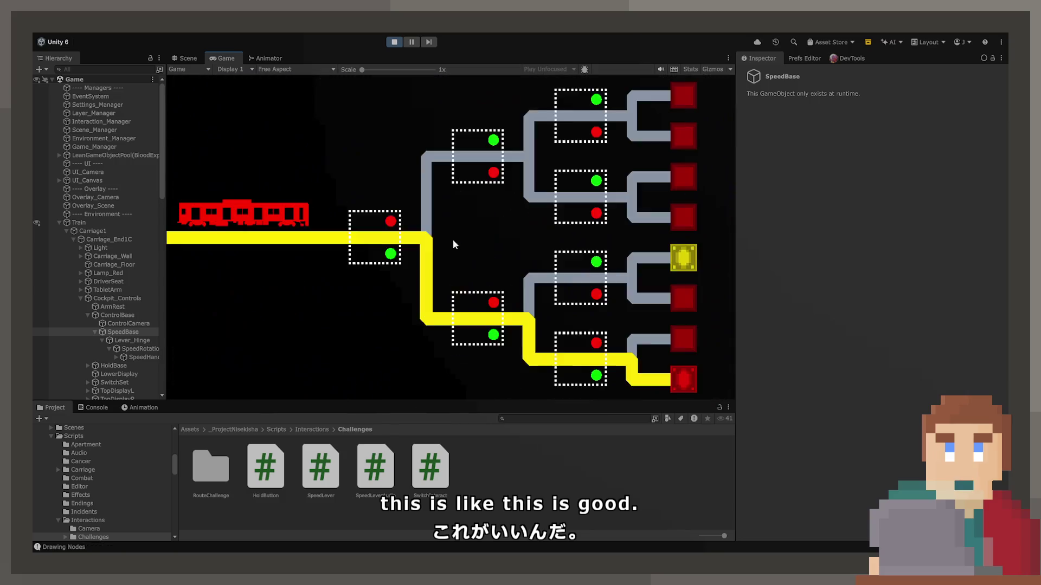
{"action": "left_click", "coordinate": [473, 312]}
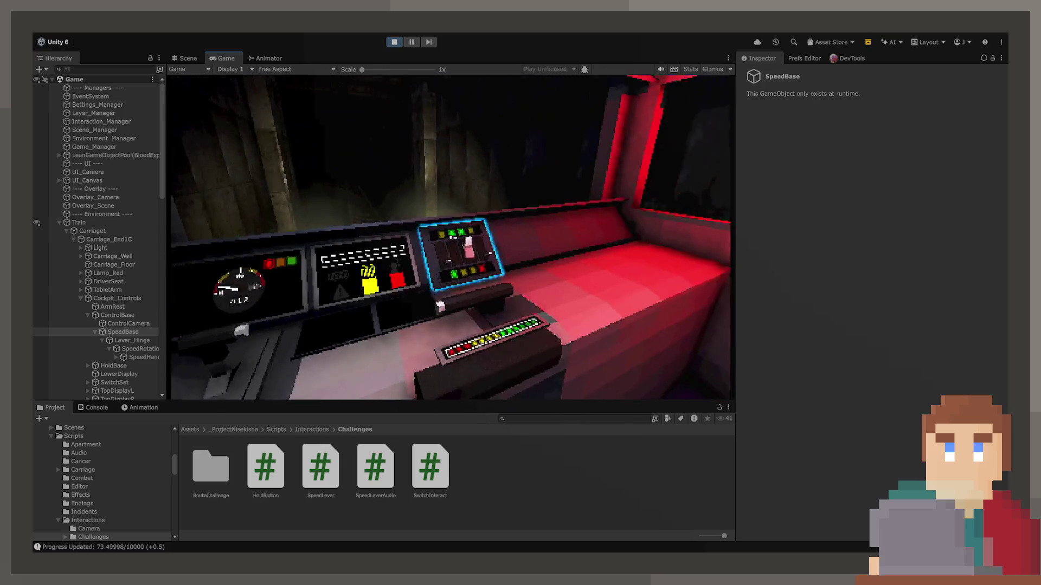
{"action": "left_click", "coordinate": [474, 347]}
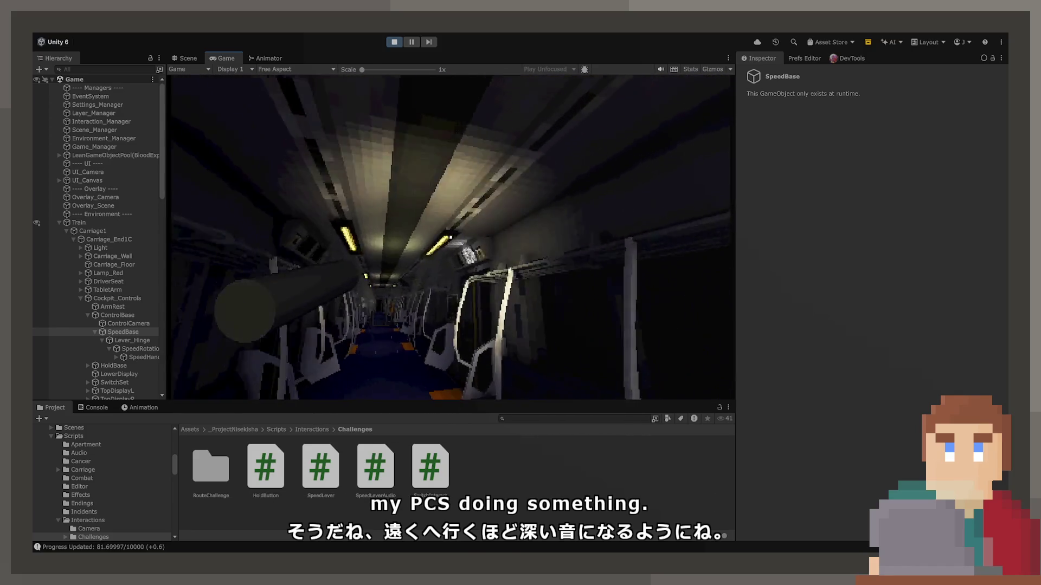
Step: Turn the overhead display's speed dial up to full
{"action": "left_click", "coordinate": [441, 233]}
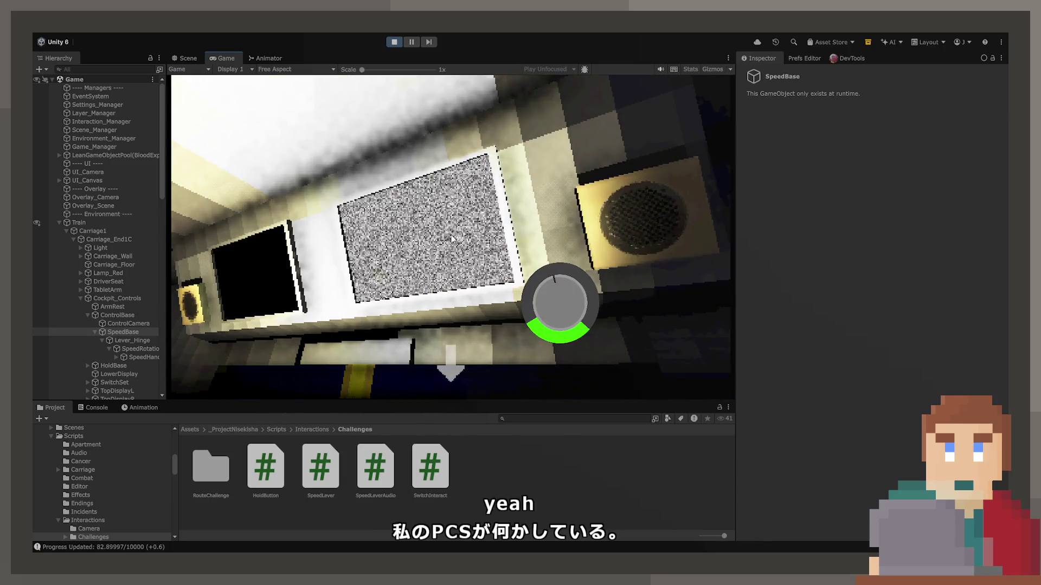
{"action": "left_click_drag", "start_coordinate": [441, 233], "coordinate": [370, 240]}
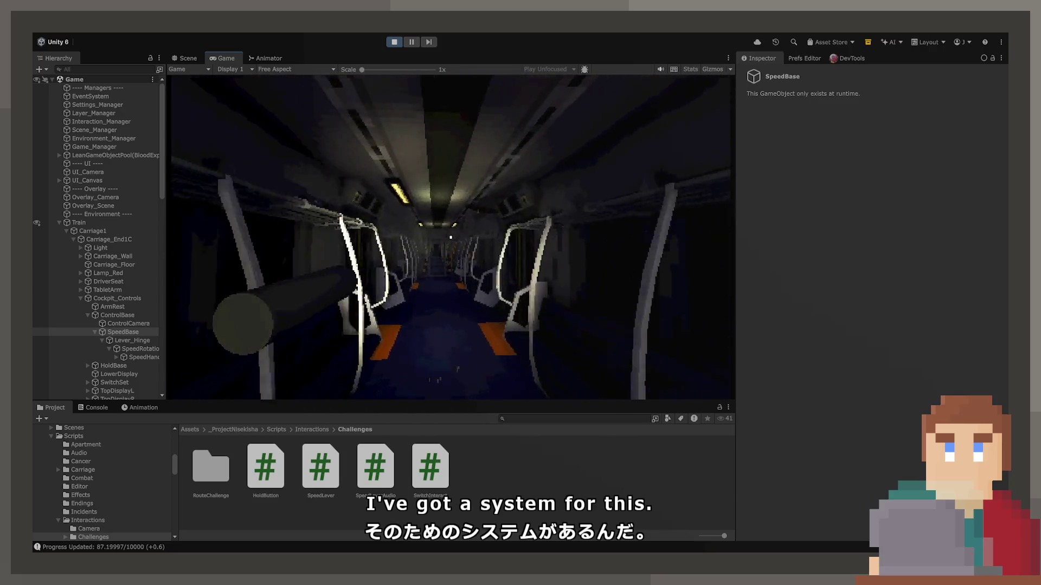
{"action": "left_click", "coordinate": [450, 237]}
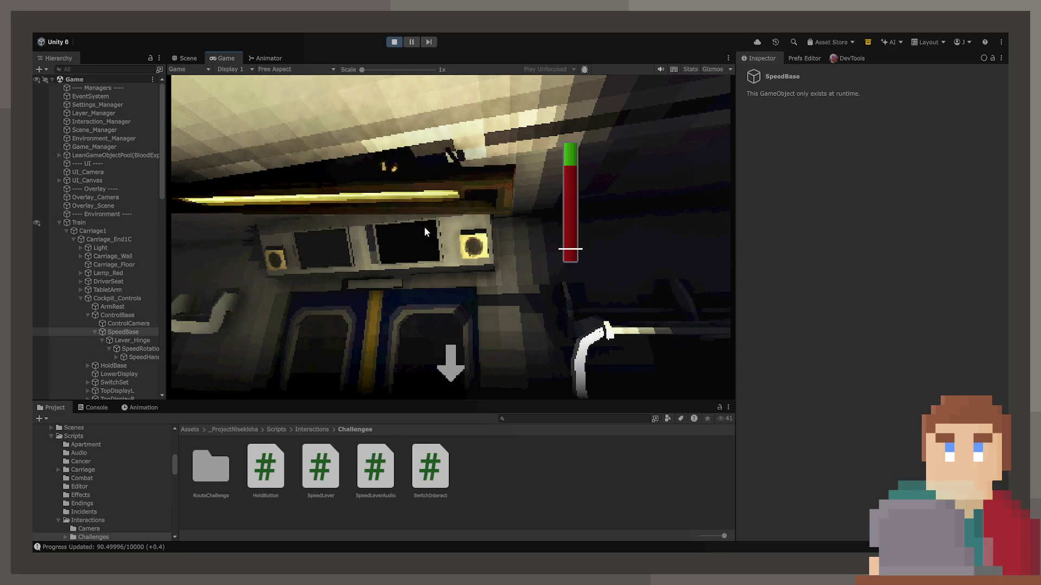
{"action": "left_click", "coordinate": [465, 363]}
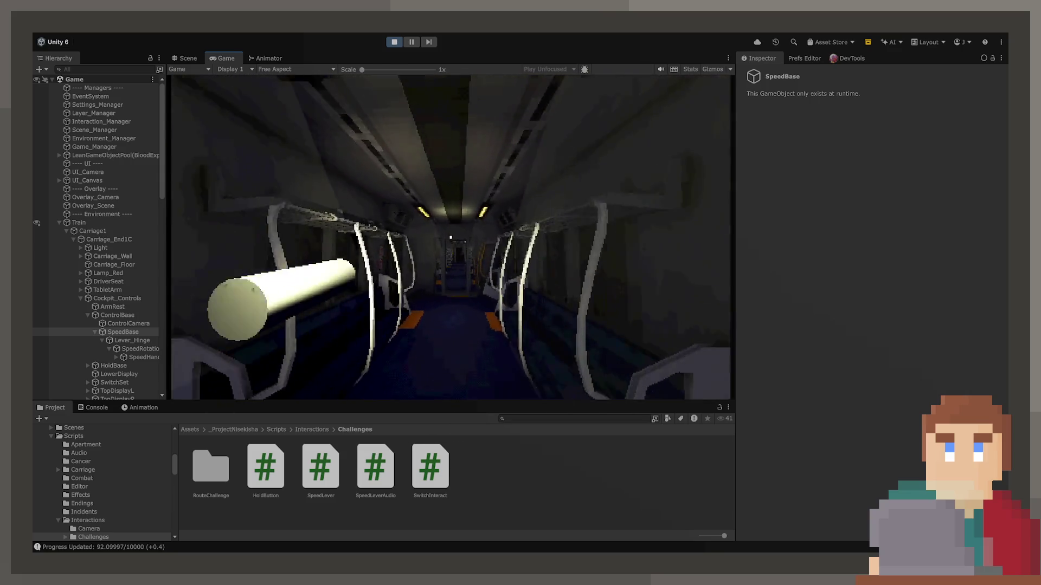
Step: Walk with W through the end door and down the next carriage's aisle
{"action": "key", "text": "w"}
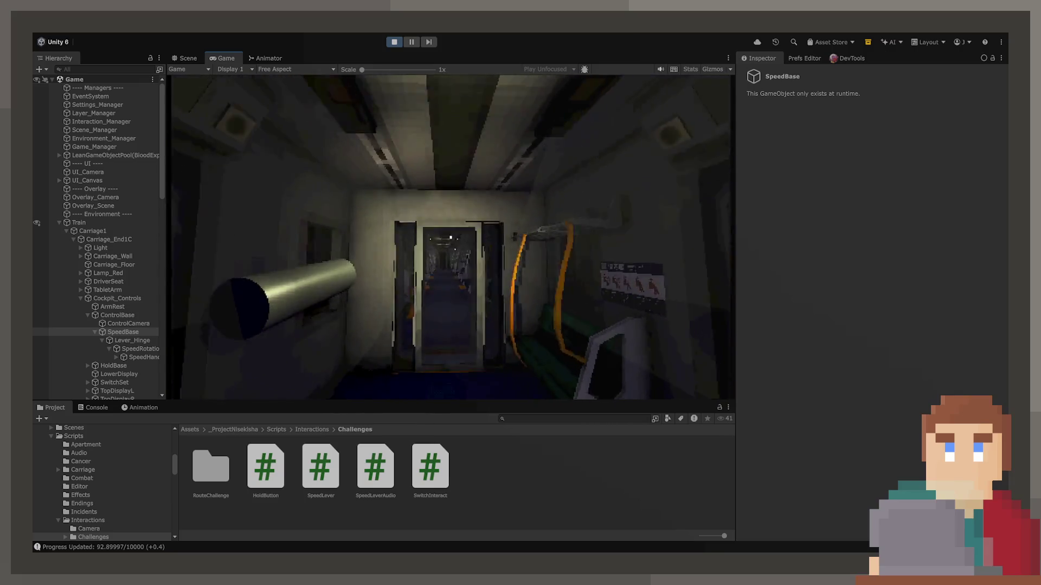
{"action": "key", "text": "w"}
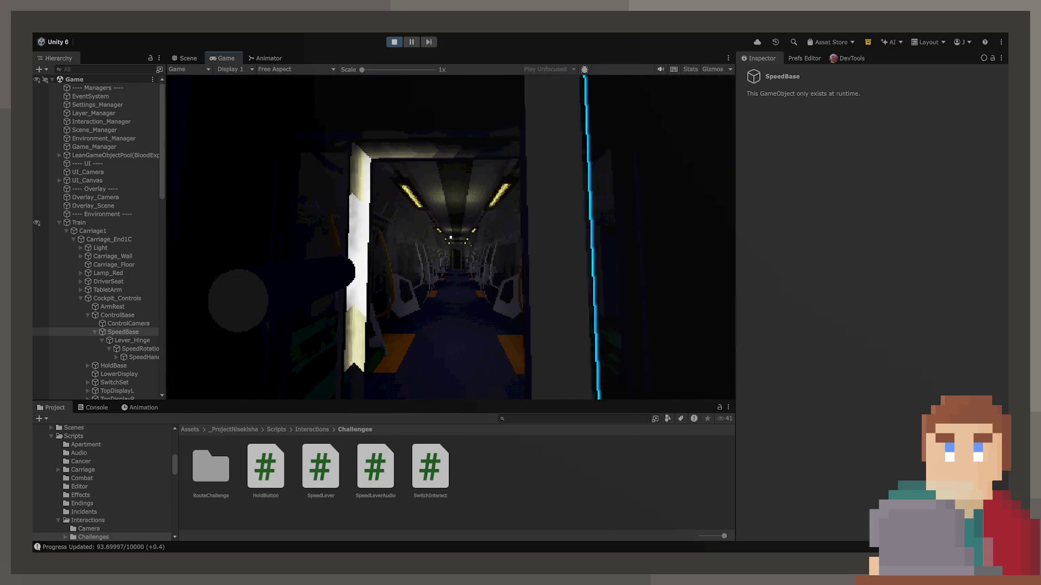
{"action": "key", "text": "w"}
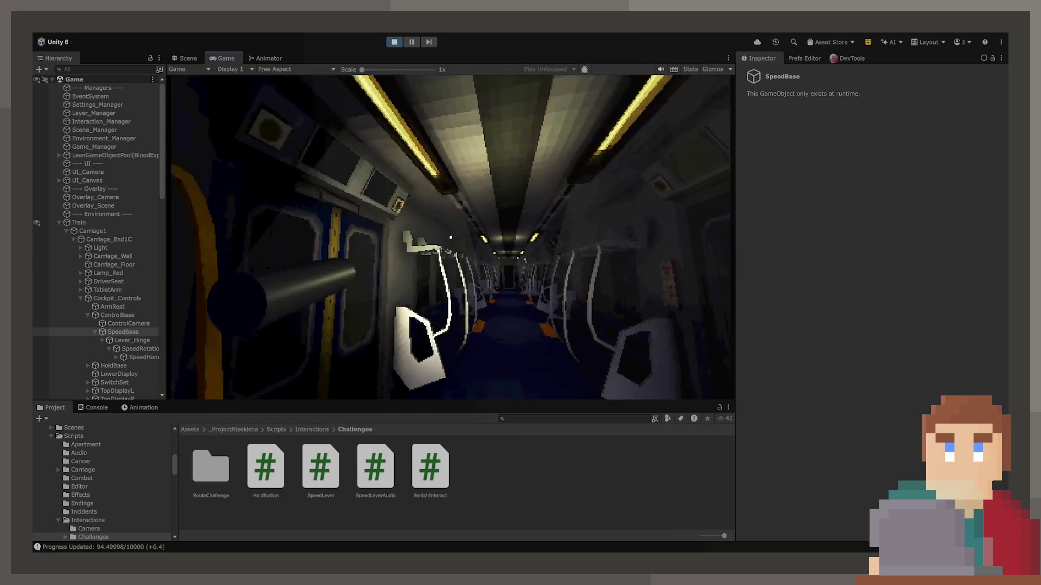
{"action": "key", "text": "w"}
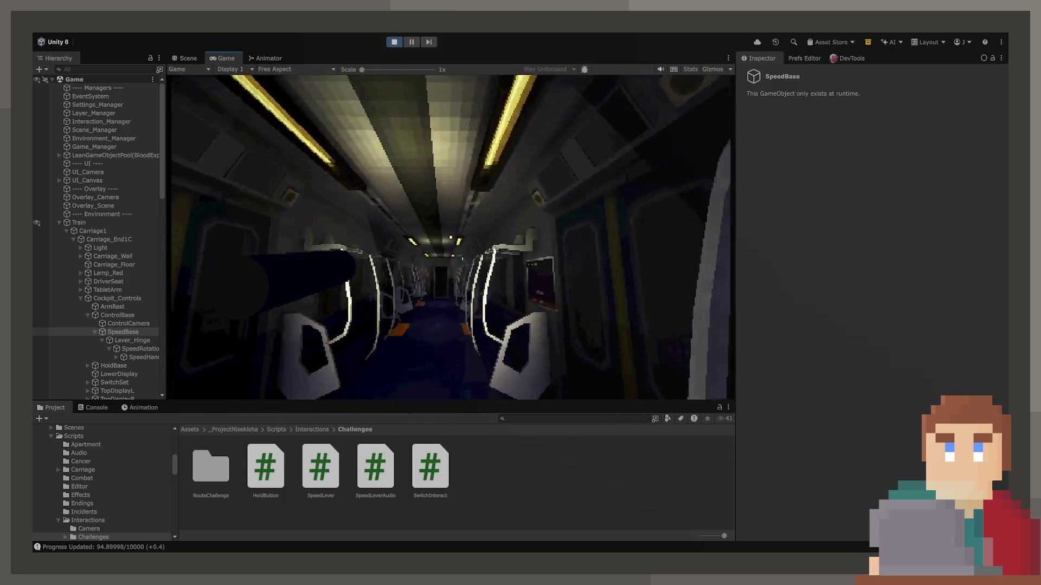
{"action": "key", "text": "w"}
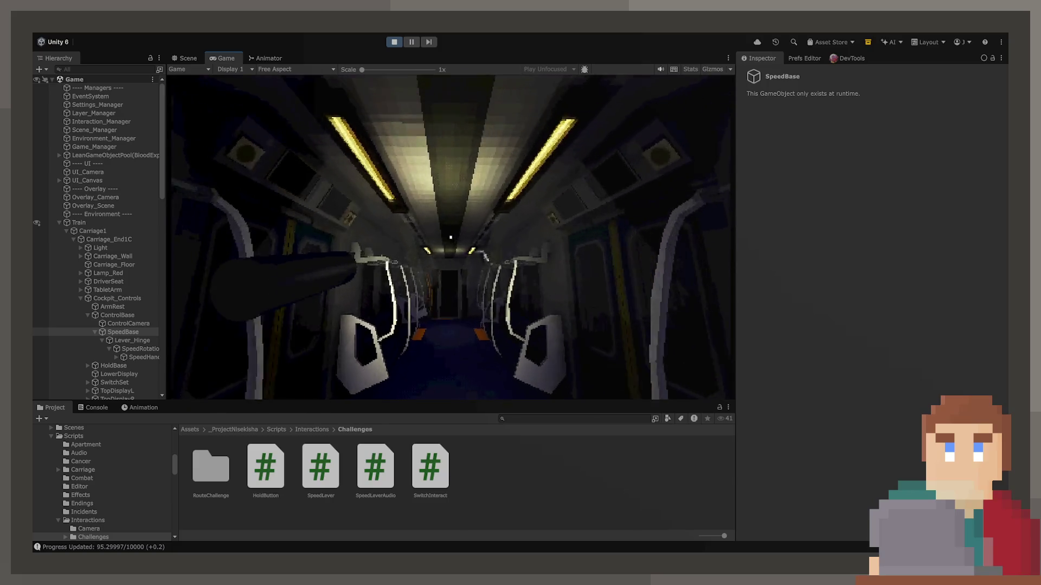
{"action": "key", "text": "w"}
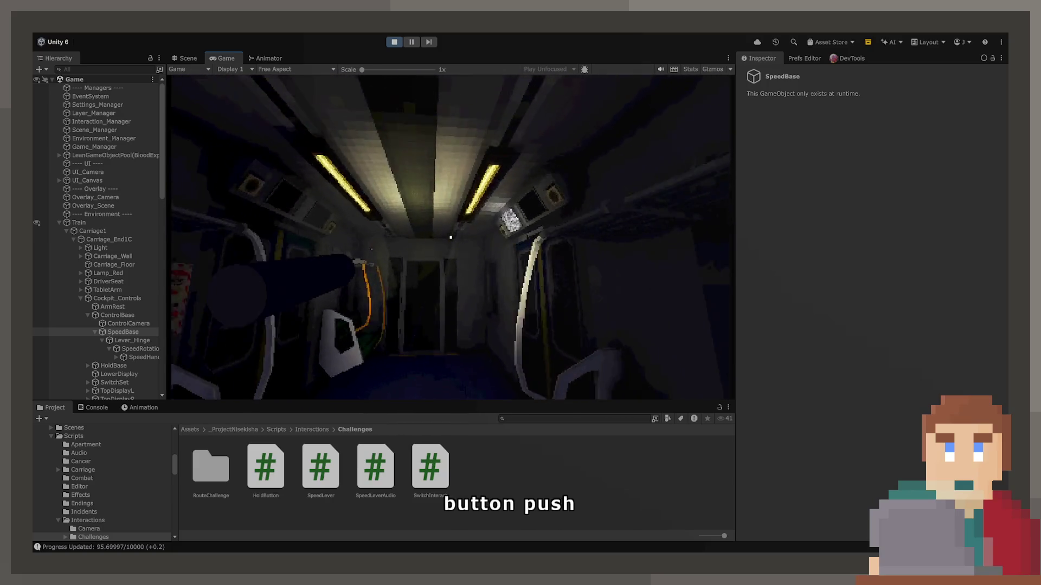
Step: Check the overhead screen's dial, then push the speed lever forward
{"action": "left_click", "coordinate": [450, 236]}
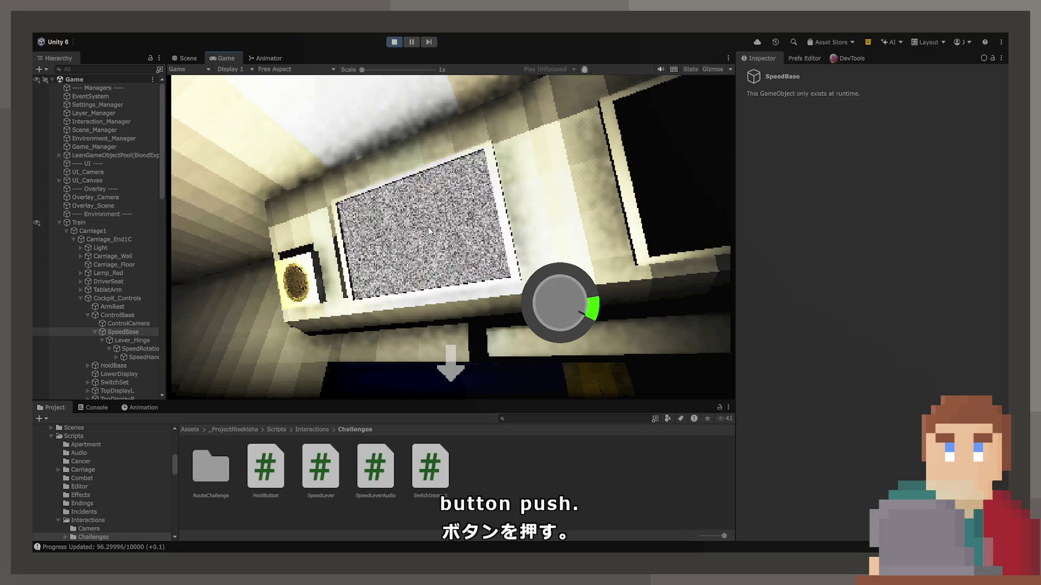
{"action": "left_click", "coordinate": [449, 366]}
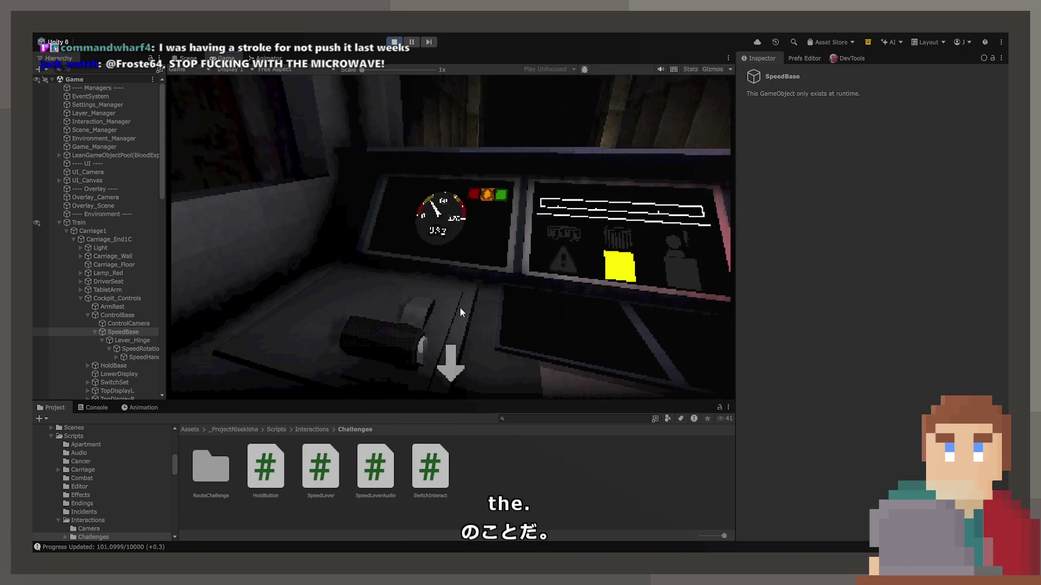
{"action": "left_click", "coordinate": [444, 362]}
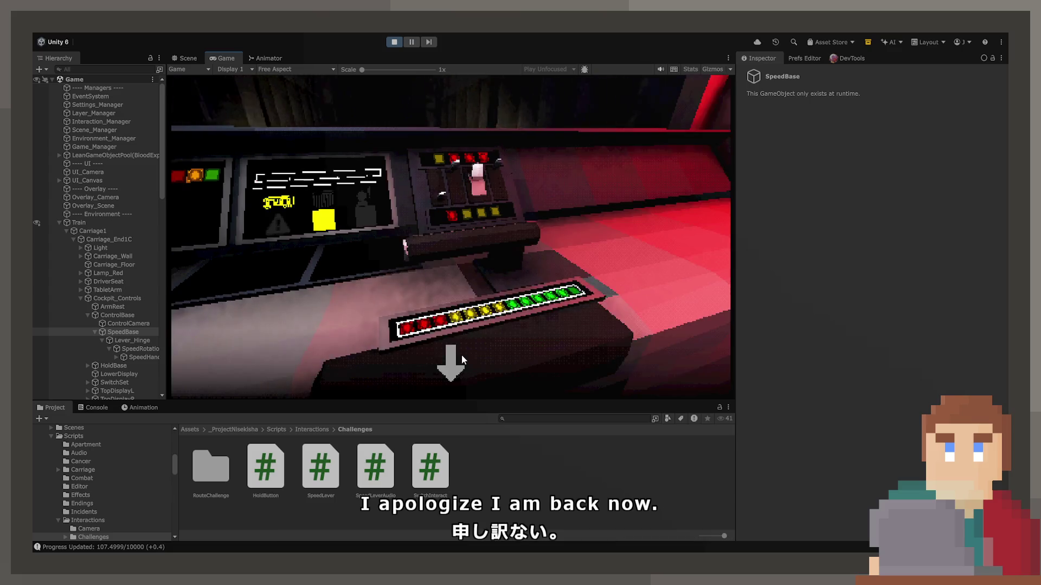
Step: Flip two switches on the cockpit switch panel
{"action": "left_click", "coordinate": [458, 360]}
{"action": "left_click", "coordinate": [453, 192]}
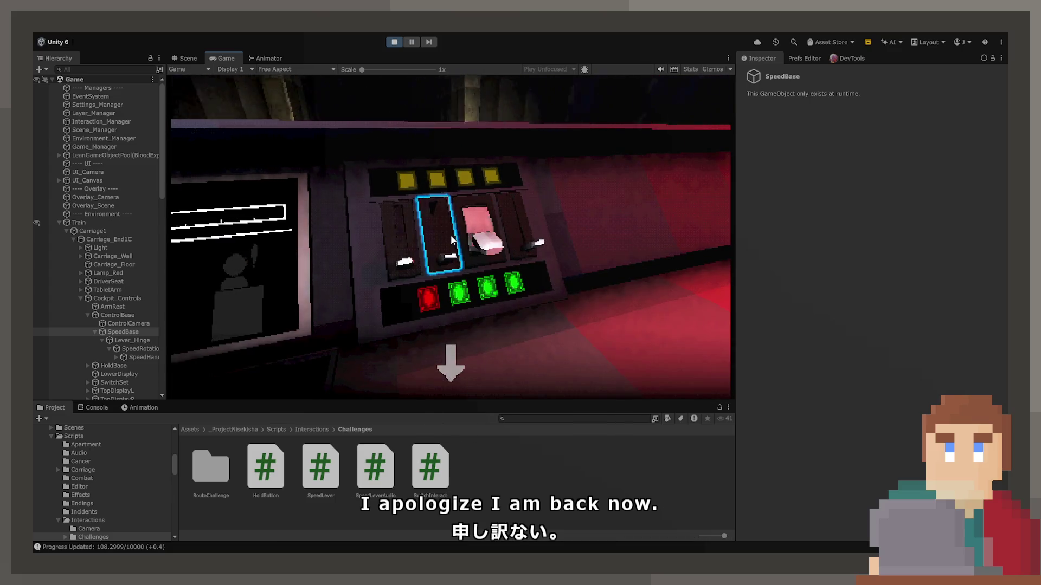
{"action": "left_click", "coordinate": [451, 241]}
{"action": "left_click", "coordinate": [451, 364]}
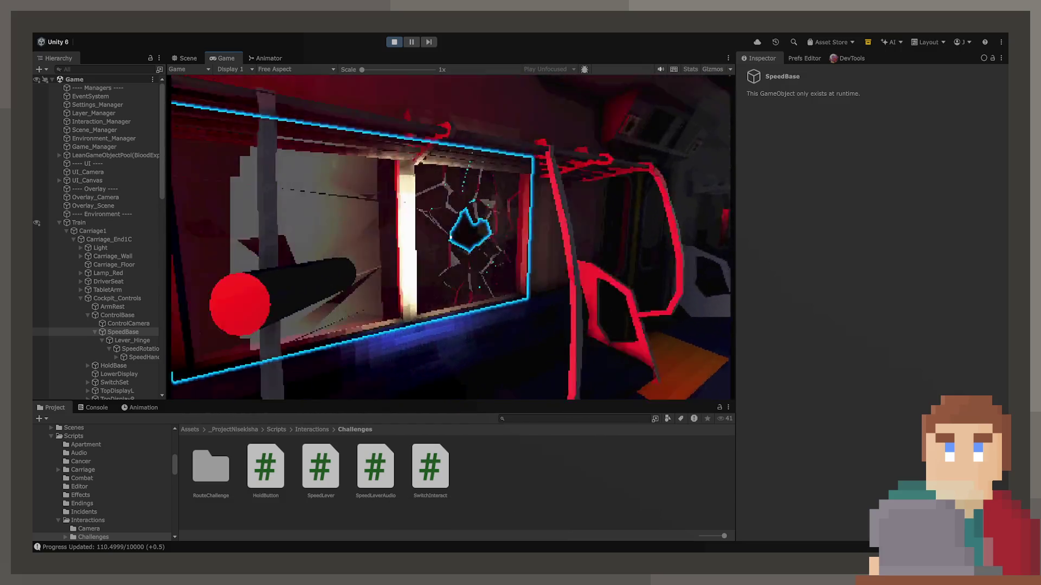
Step: Repair the cracked window, then pull the lever and set route switches toward the yellow box
{"action": "left_click", "coordinate": [451, 237]}
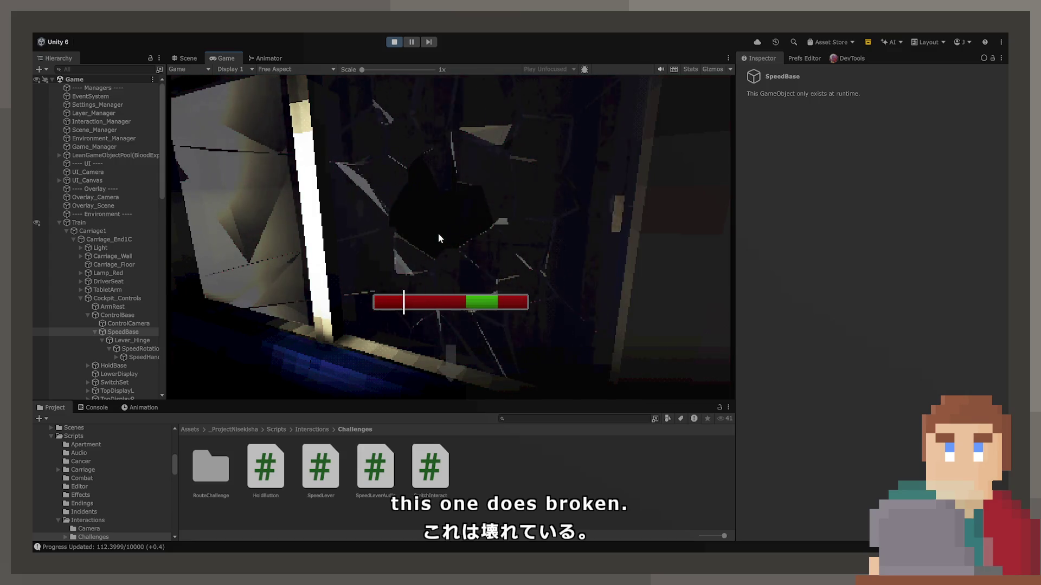
{"action": "left_click_drag", "start_coordinate": [438, 233], "coordinate": [431, 346]}
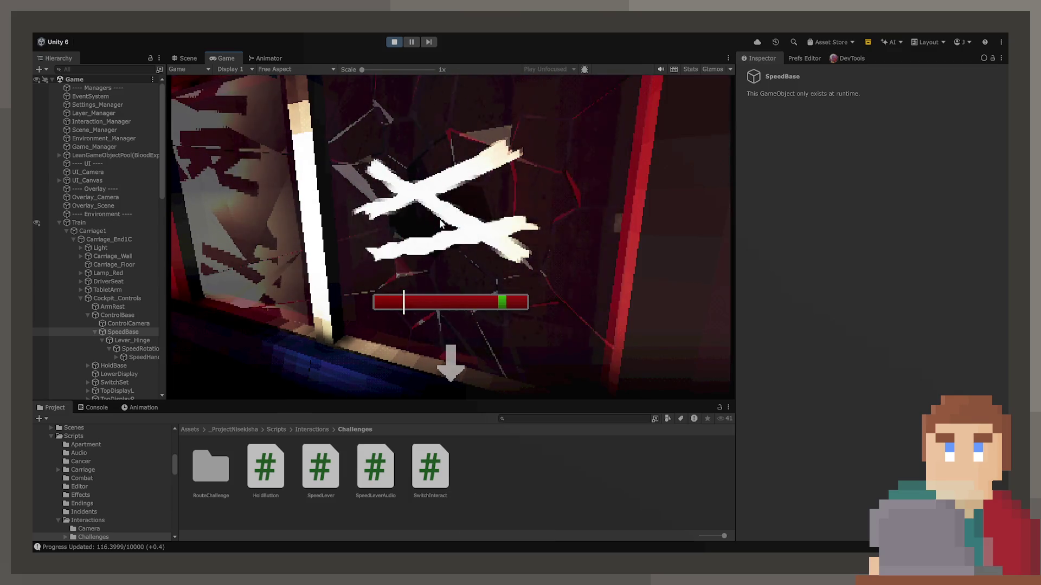
{"action": "left_click", "coordinate": [440, 224]}
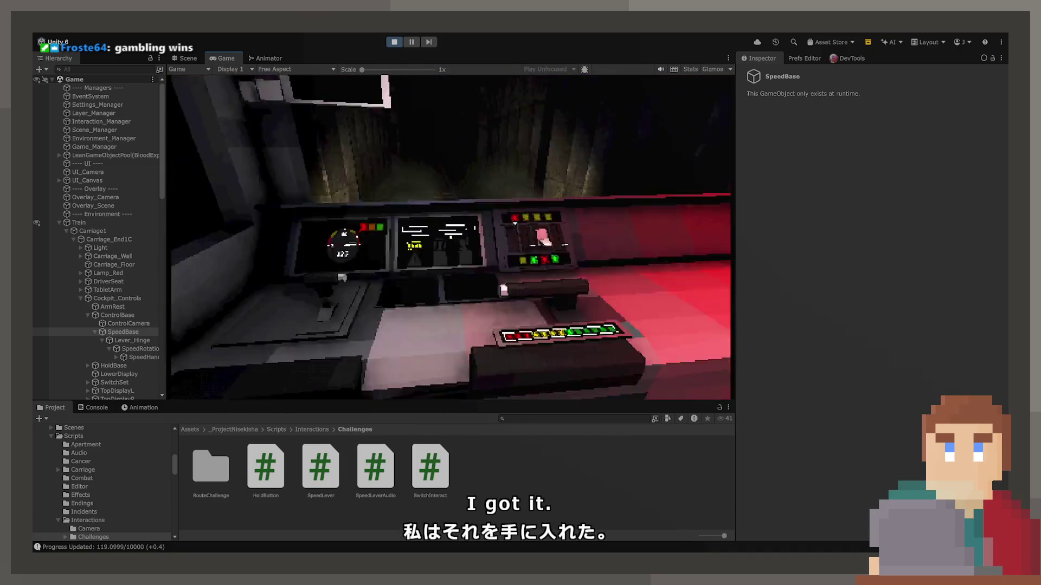
{"action": "left_click_drag", "start_coordinate": [466, 347], "coordinate": [465, 390]}
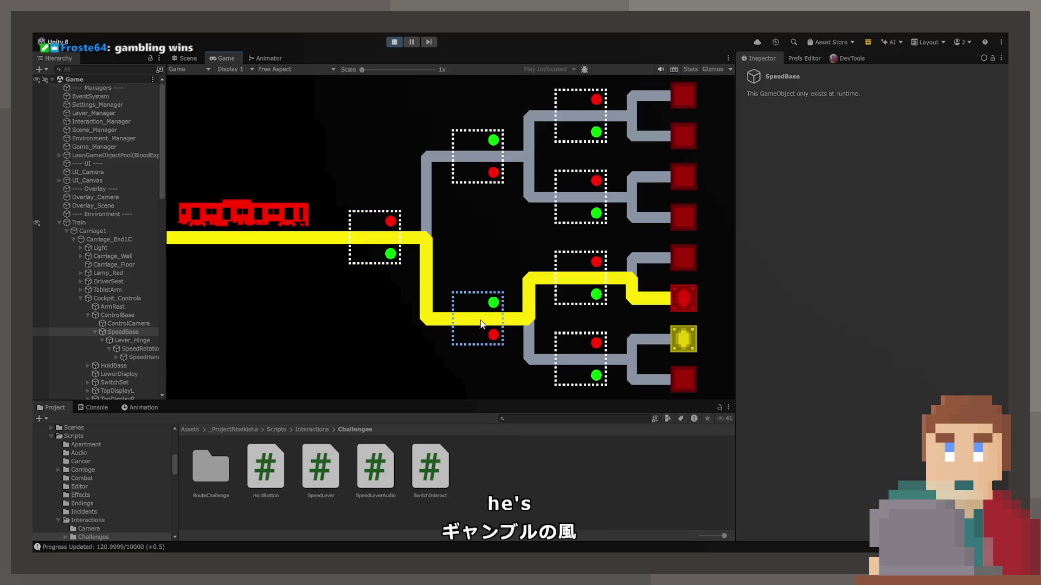
{"action": "left_click", "coordinate": [588, 353]}
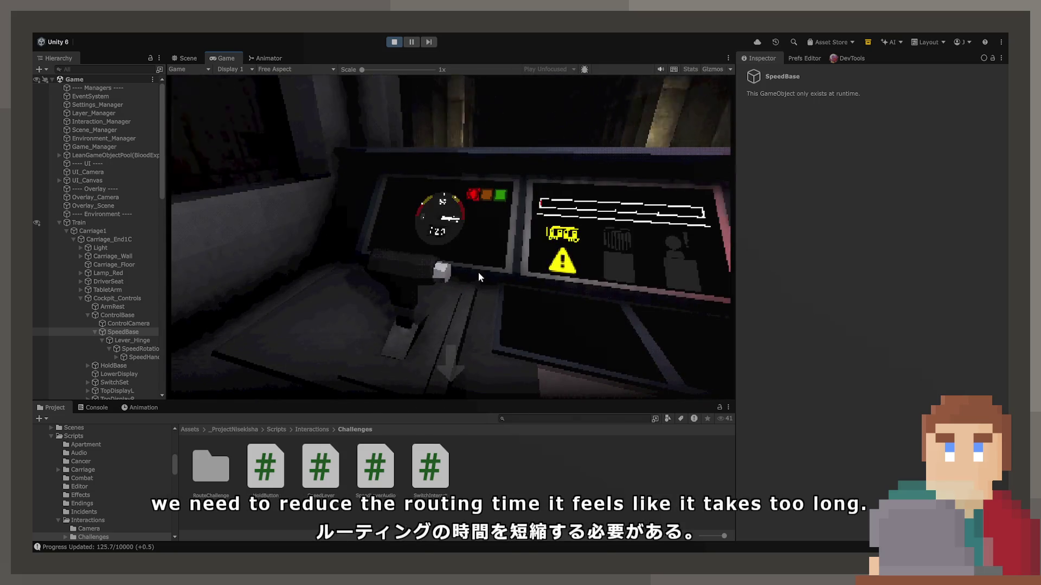
Step: Drag the speed lever down and back twice to hear its sound, then stop Play mode with Ctrl+P
{"action": "left_click_drag", "start_coordinate": [478, 272], "coordinate": [461, 371]}
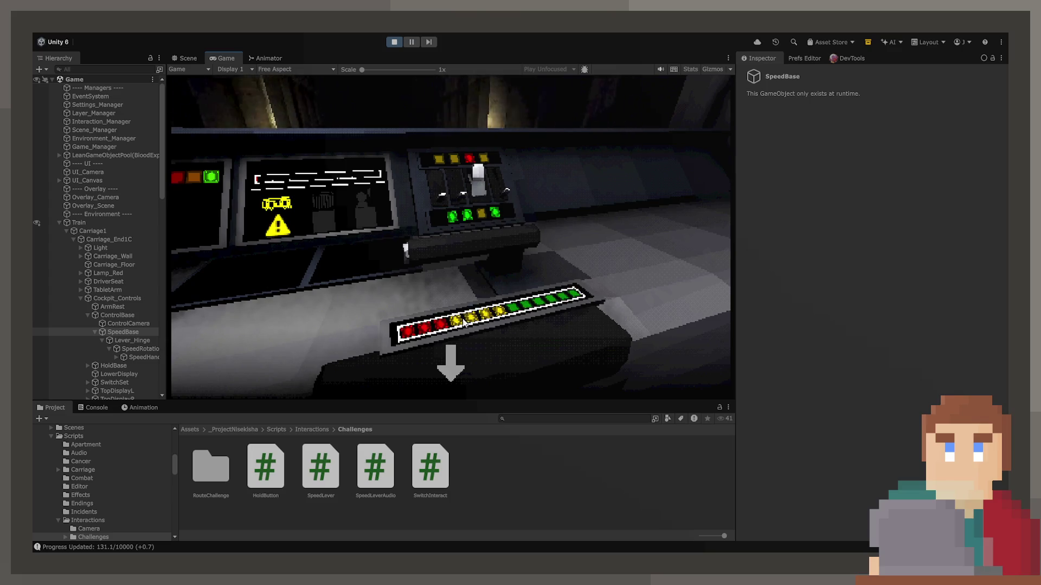
{"action": "left_click", "coordinate": [470, 349]}
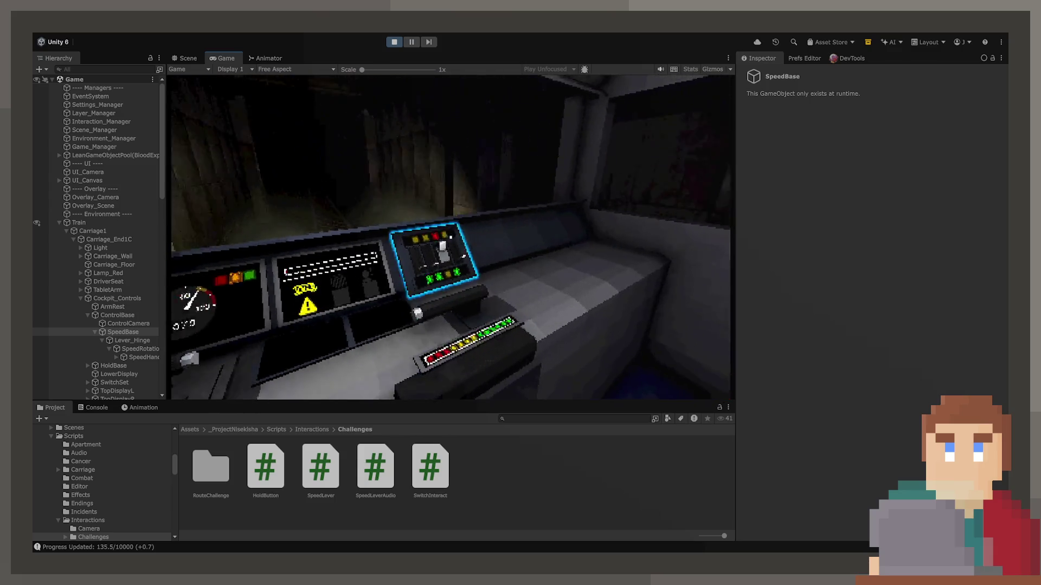
{"action": "left_click", "coordinate": [450, 237]}
{"action": "left_click", "coordinate": [458, 314]}
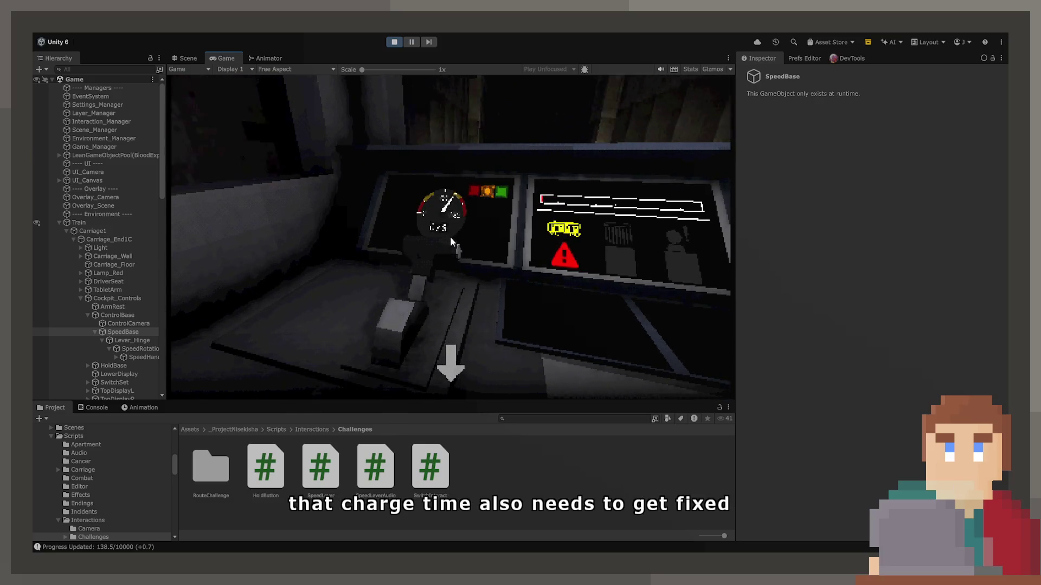
{"action": "left_click_drag", "start_coordinate": [450, 238], "coordinate": [460, 379]}
{"action": "left_click", "coordinate": [459, 375]}
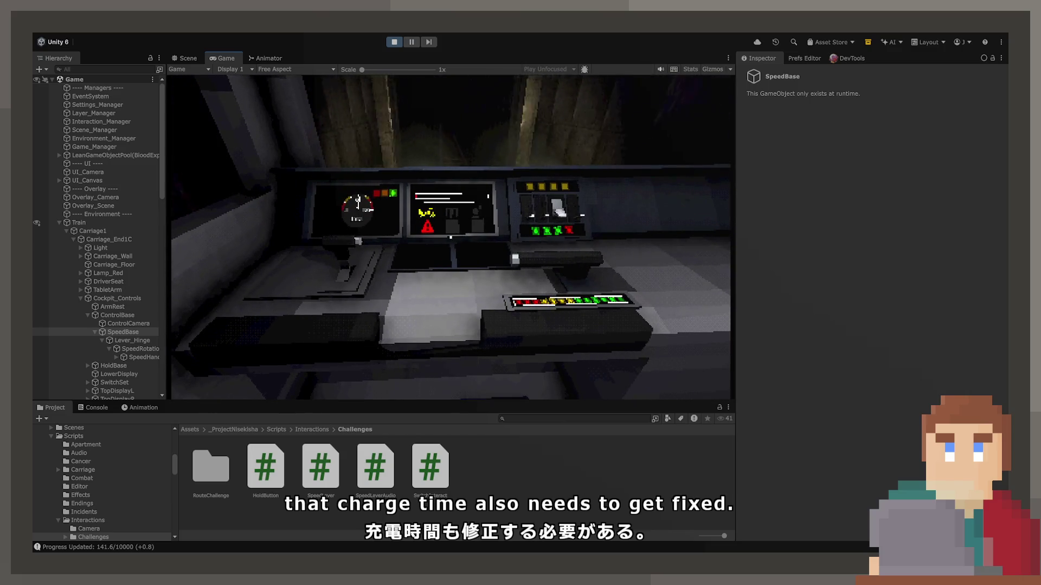
{"action": "key", "text": "ctrl+p"}
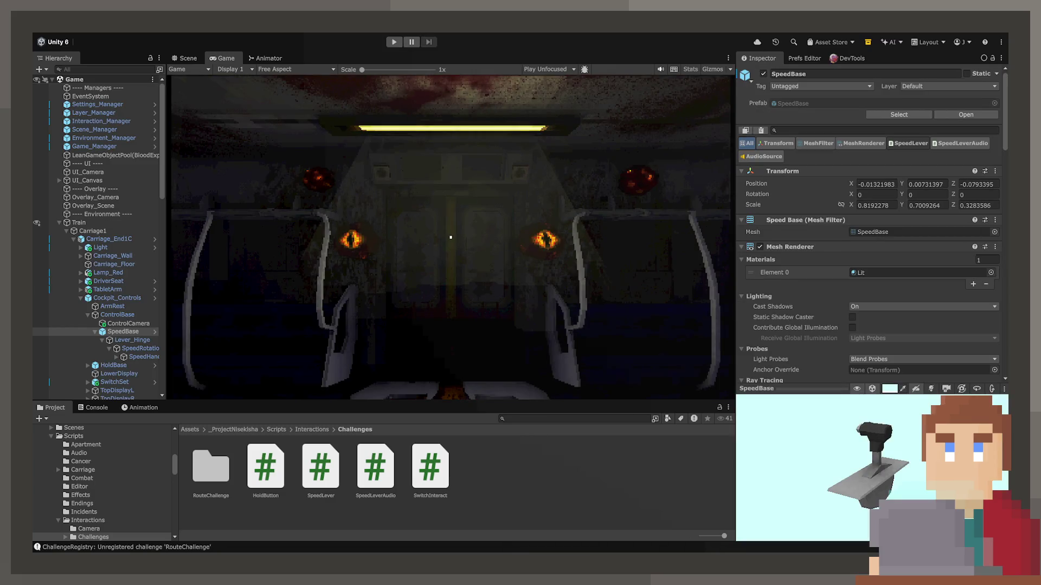
Step: Enter Play mode again with Ctrl+P
{"action": "key", "text": "ctrl+p"}
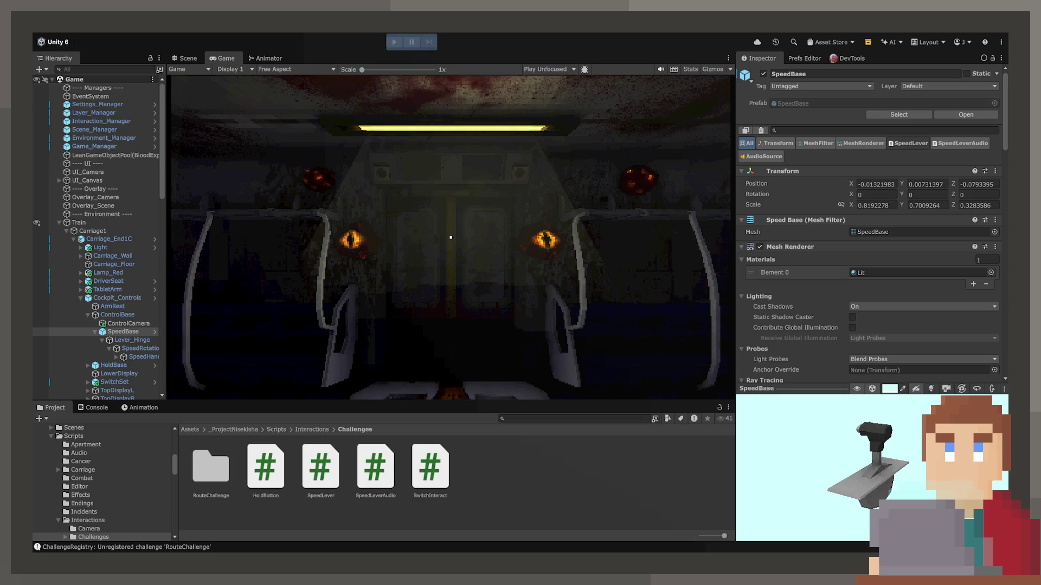
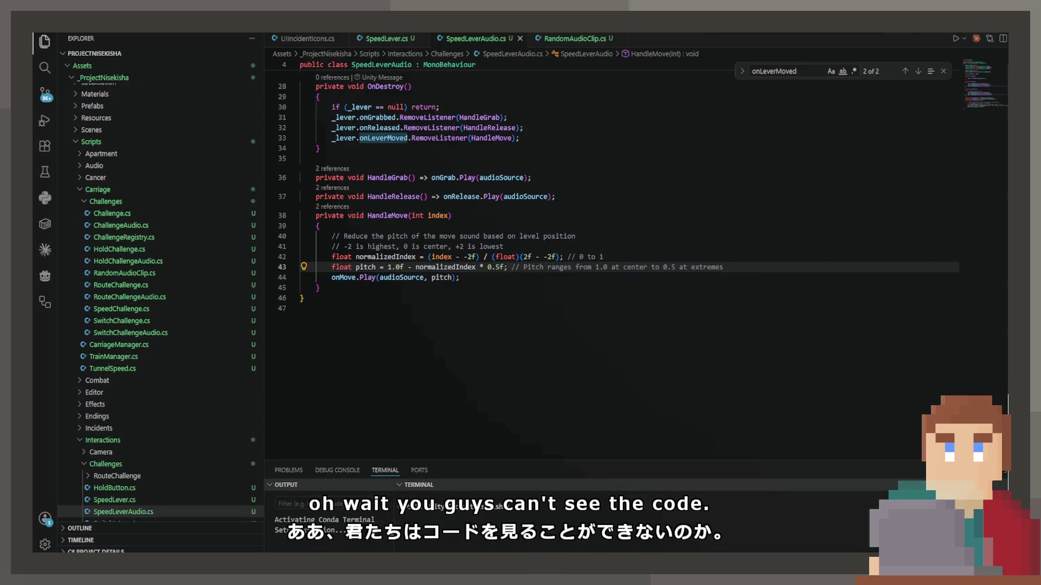
Step: Inspect how normalizedIndex is calculated and used around the pitch and playback lines
{"action": "left_click", "coordinate": [431, 257]}
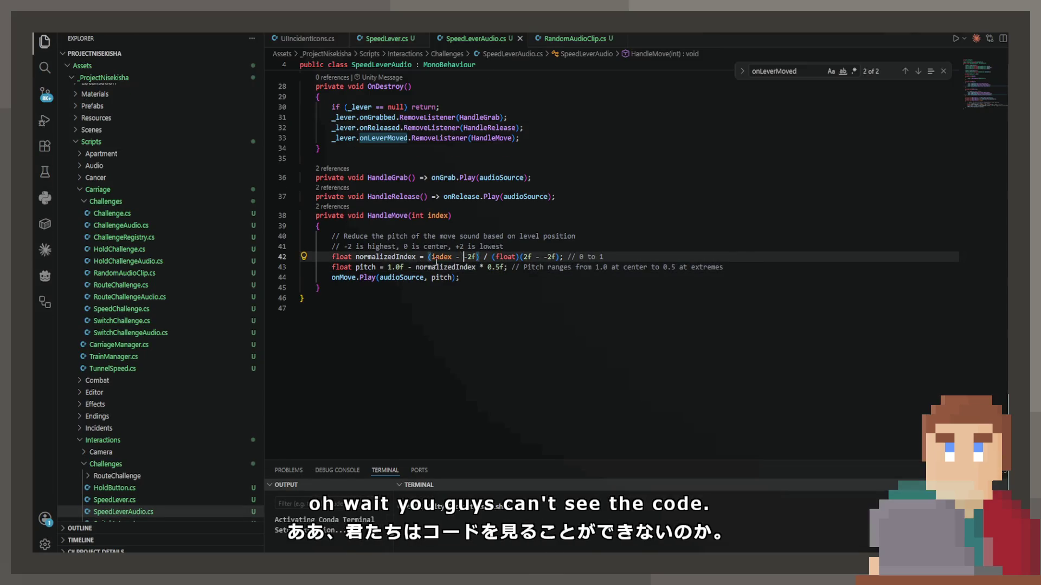
{"action": "left_click", "coordinate": [391, 257]}
{"action": "left_click", "coordinate": [444, 267]}
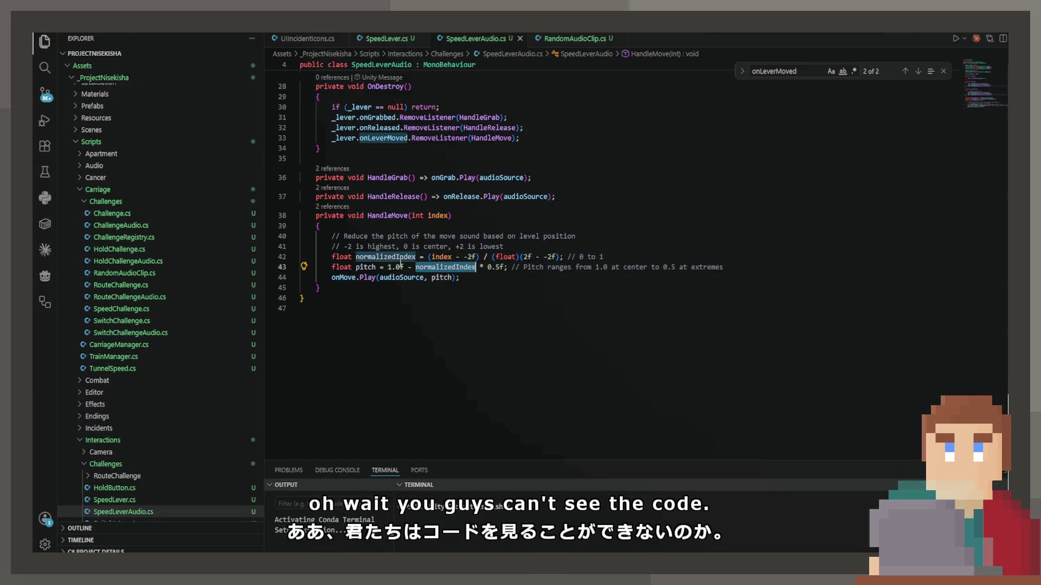
{"action": "left_click", "coordinate": [404, 257]}
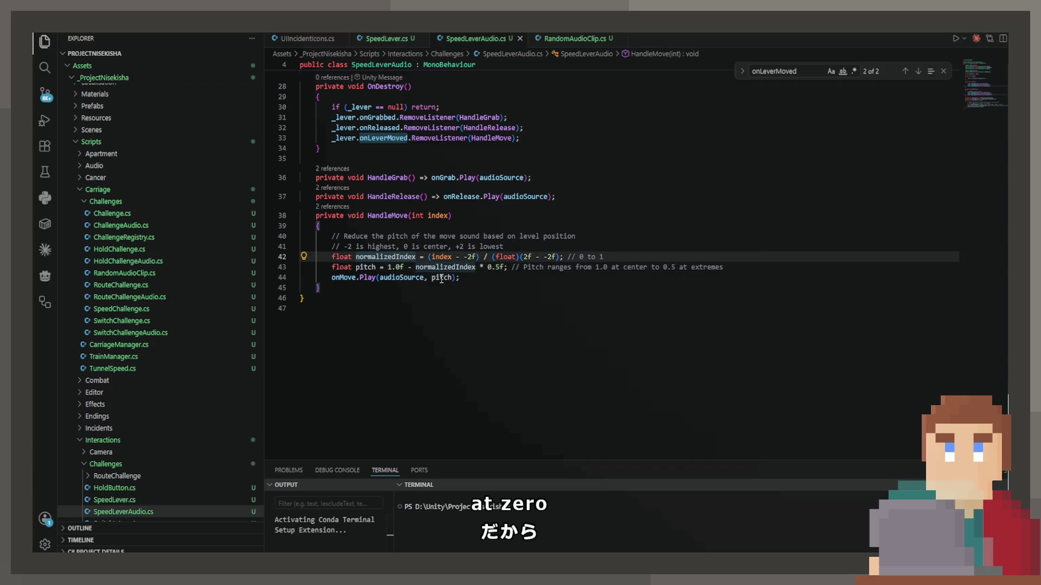
{"action": "left_click", "coordinate": [454, 267]}
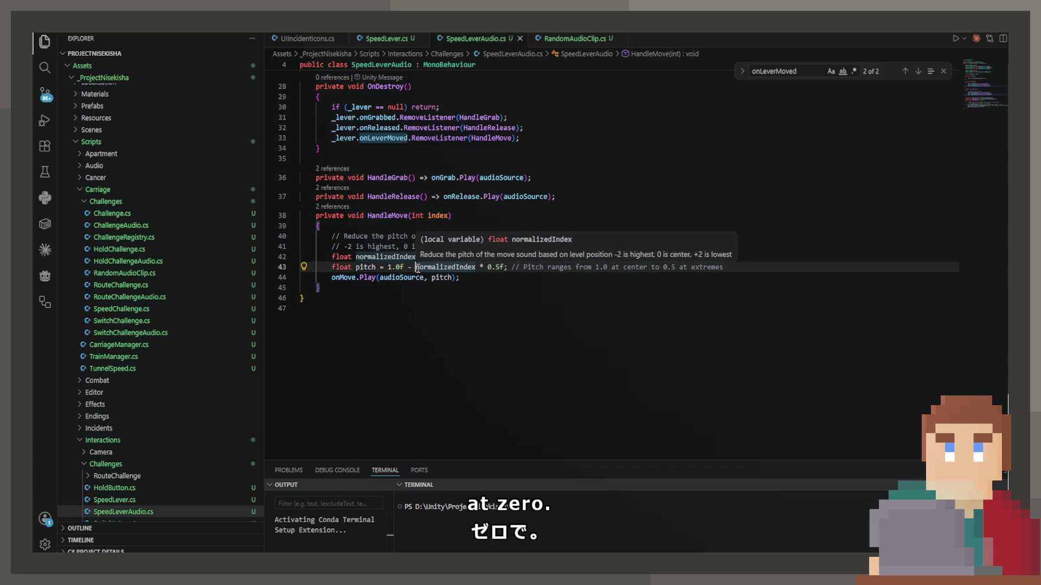
{"action": "left_click", "coordinate": [540, 285]}
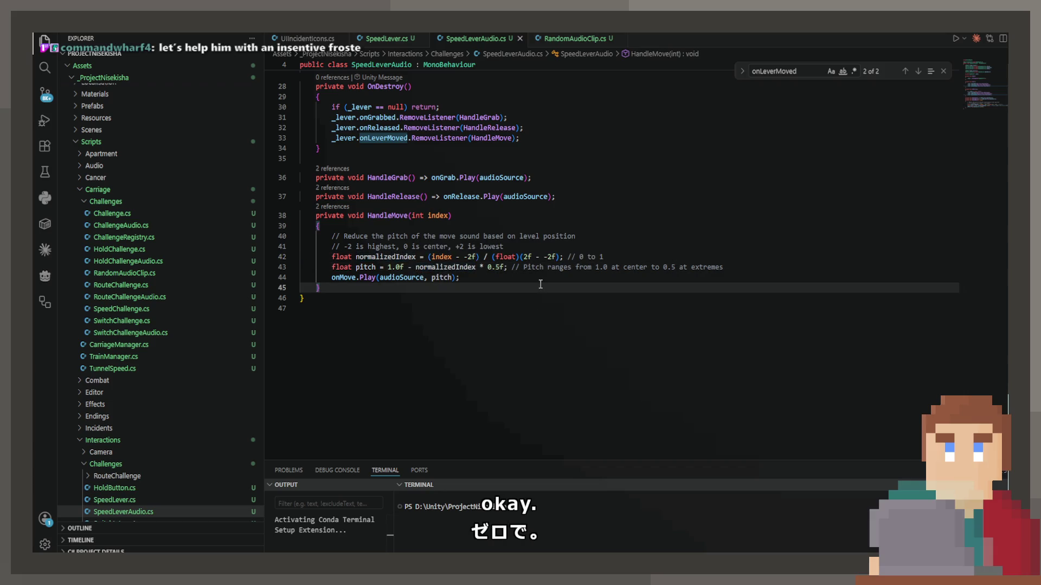
{"action": "left_click", "coordinate": [529, 276]}
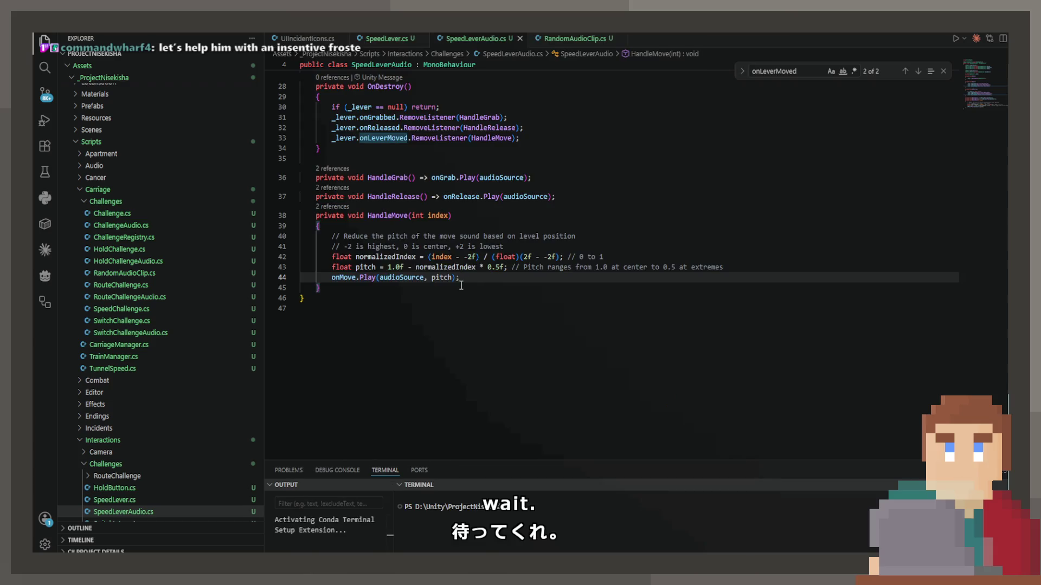
Step: Change the base pitch from 1.0f to 1.25f, delete the outdated pitch-range comment, and save
{"action": "left_click", "coordinate": [395, 268]}
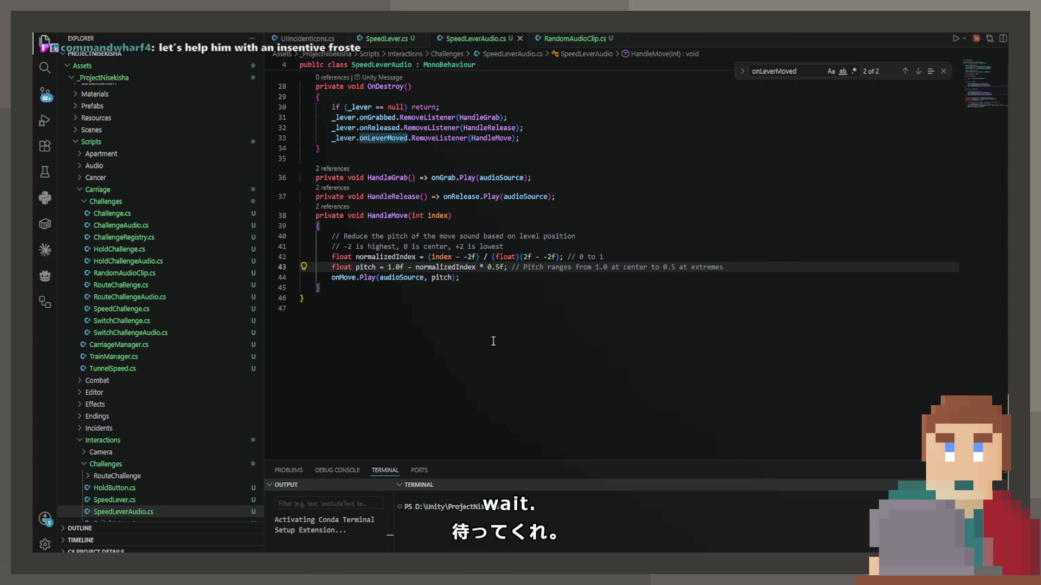
{"action": "key", "text": "Delete"}
{"action": "type", "text": "25"}
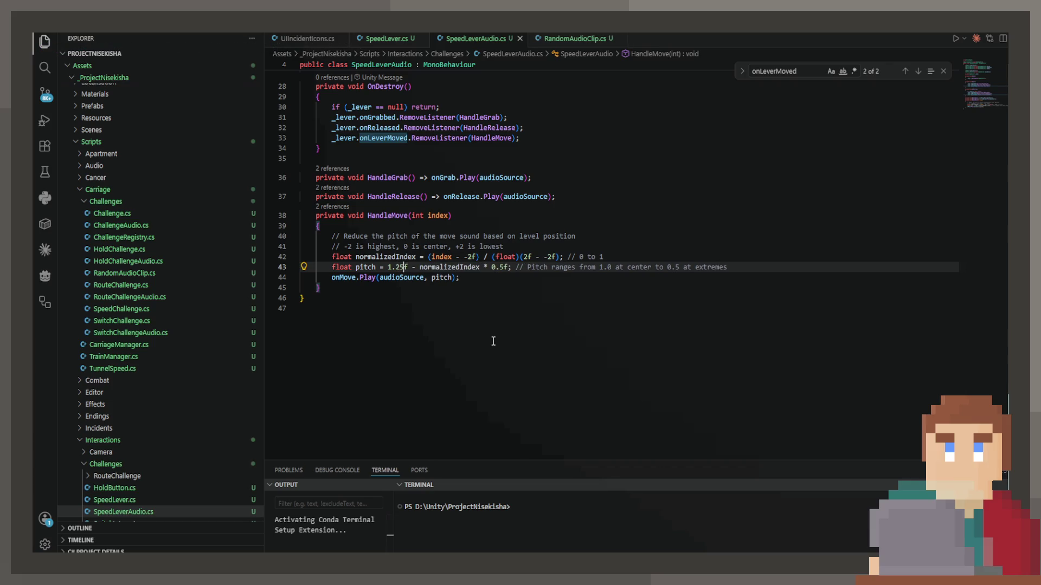
{"action": "mouse_move", "coordinate": [737, 267]}
{"action": "left_mouse_down"}
{"action": "mouse_move", "coordinate": [632, 279]}
{"action": "mouse_move", "coordinate": [529, 270]}
{"action": "left_mouse_up"}
{"action": "key", "text": "BackSpace"}
{"action": "key", "text": "BackSpace"}
{"action": "key", "text": "BackSpace"}
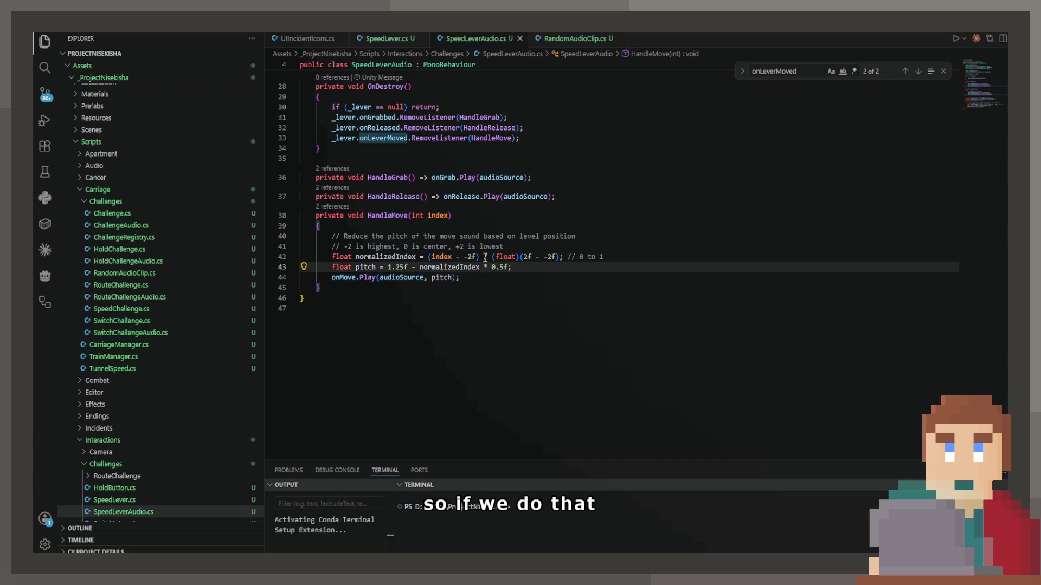
{"action": "left_click_drag", "start_coordinate": [387, 267], "coordinate": [407, 268]}
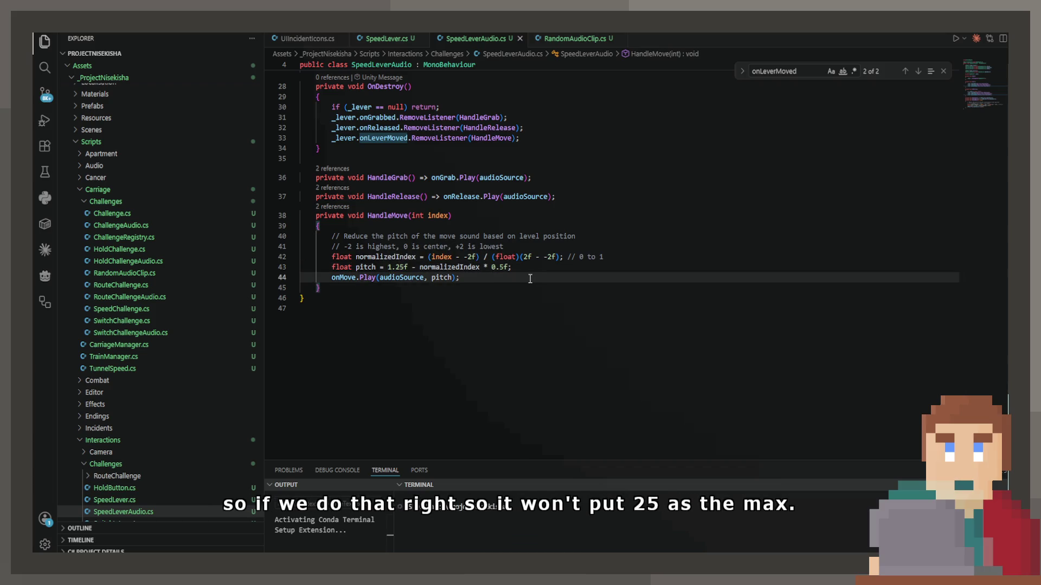
{"action": "left_click_drag", "start_coordinate": [529, 278], "coordinate": [498, 266]}
{"action": "left_click", "coordinate": [461, 276]}
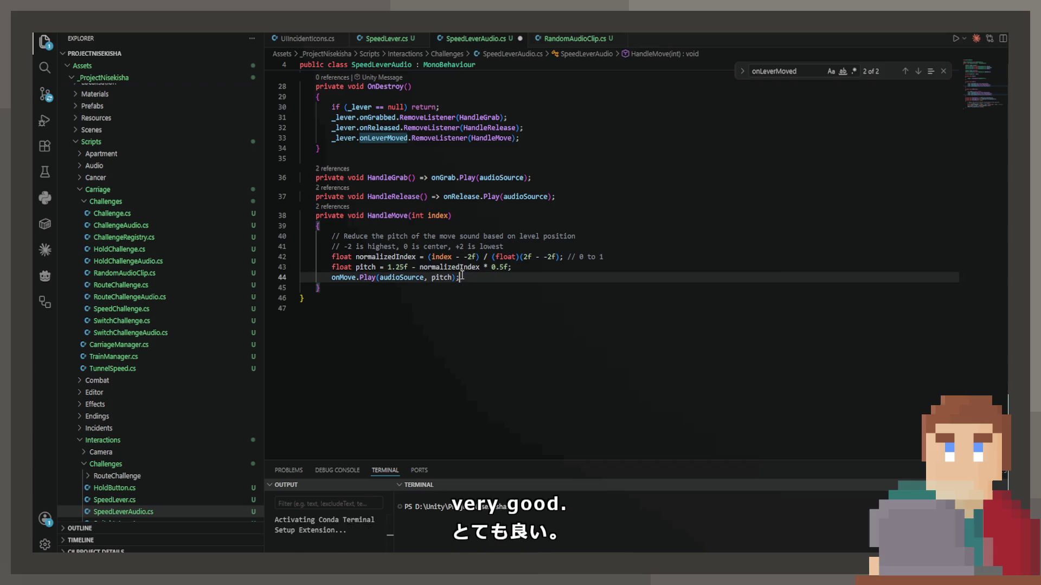
{"action": "key", "text": "ctrl+s"}
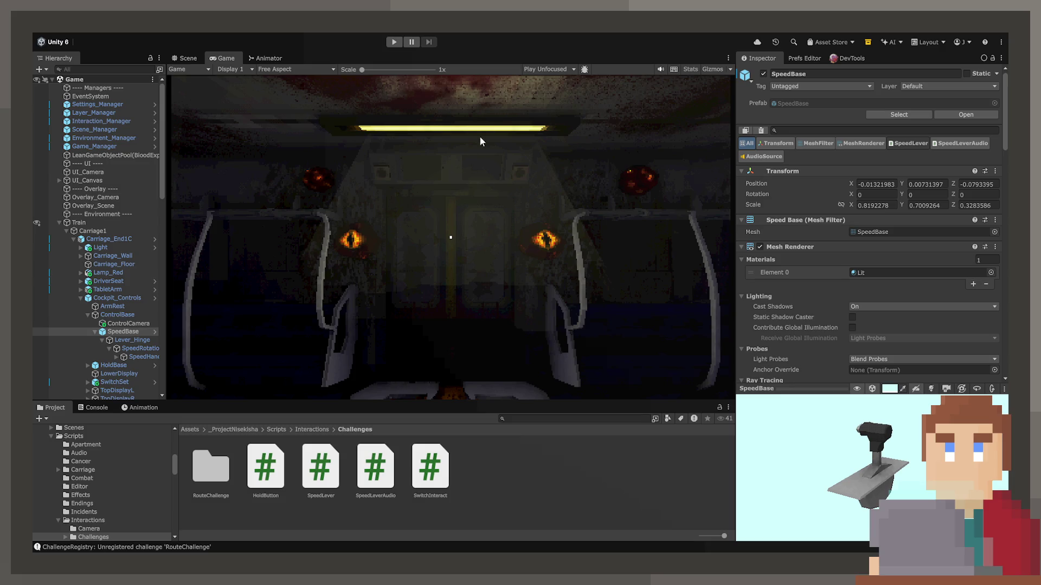
Step: Enter Play mode, enter the driver cab, take the seat, and push the speed lever forward and back
{"action": "left_click", "coordinate": [394, 41]}
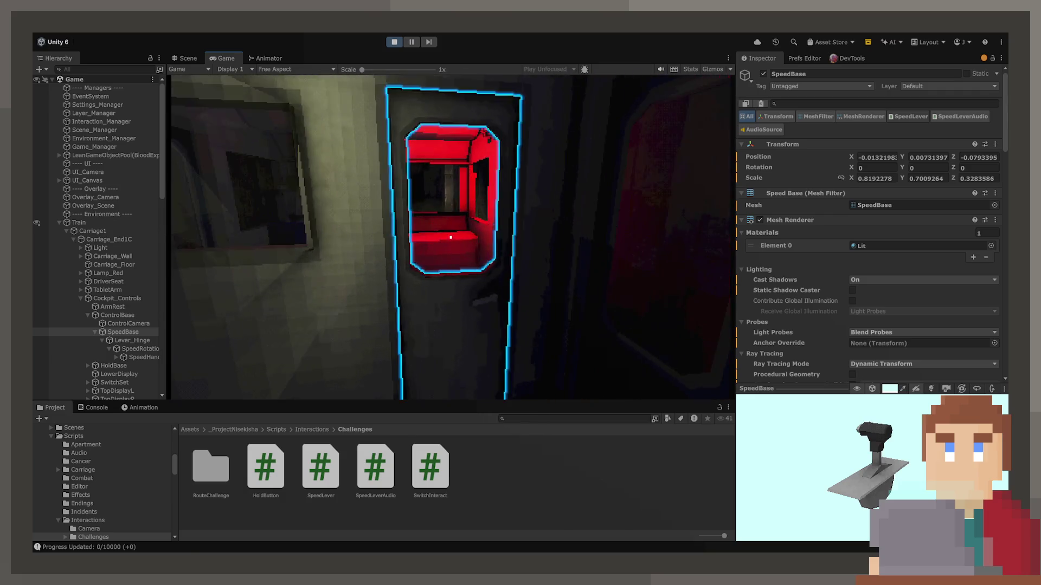
{"action": "left_click", "coordinate": [451, 237]}
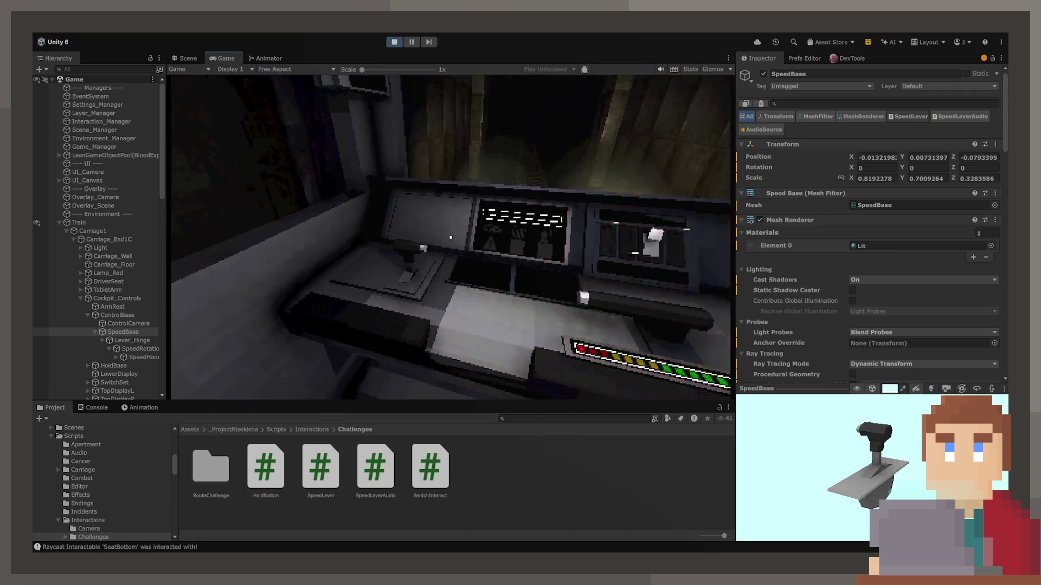
{"action": "left_click", "coordinate": [448, 249]}
{"action": "left_click_drag", "start_coordinate": [447, 248], "coordinate": [454, 353]}
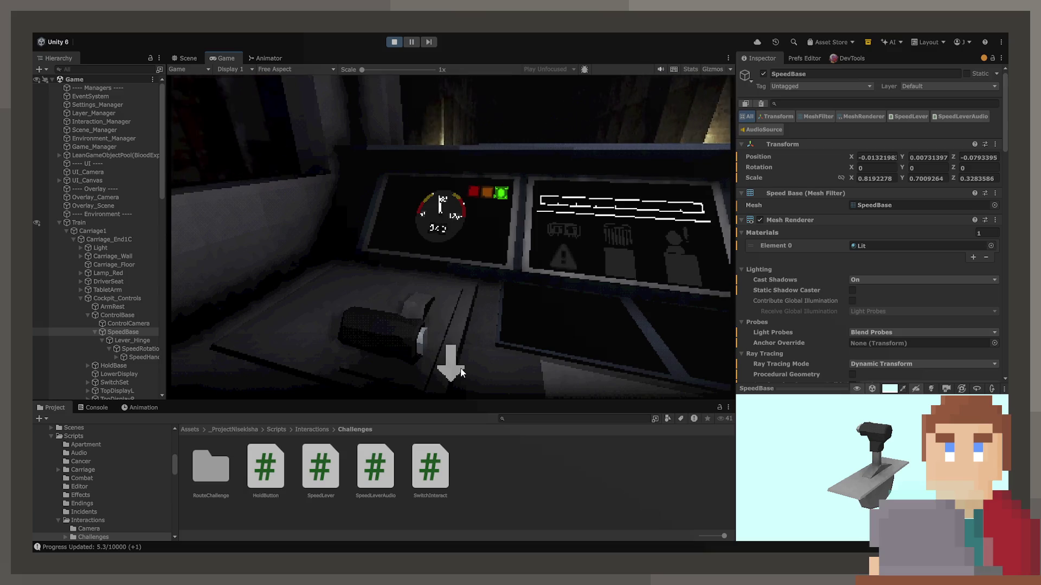
{"action": "left_click_drag", "start_coordinate": [460, 371], "coordinate": [454, 363]}
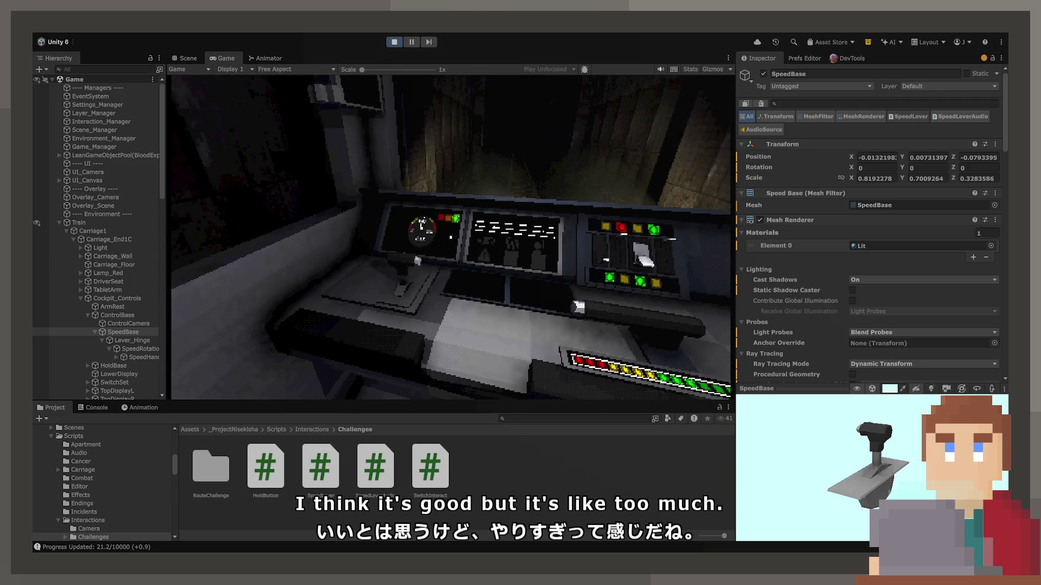
Step: Stop the game, change line 43 to 1.125f - normalizedIndex * 0.25f, save, and return to Unity
{"action": "key", "text": "ctrl+p"}
{"action": "key", "text": "alt+Tab"}
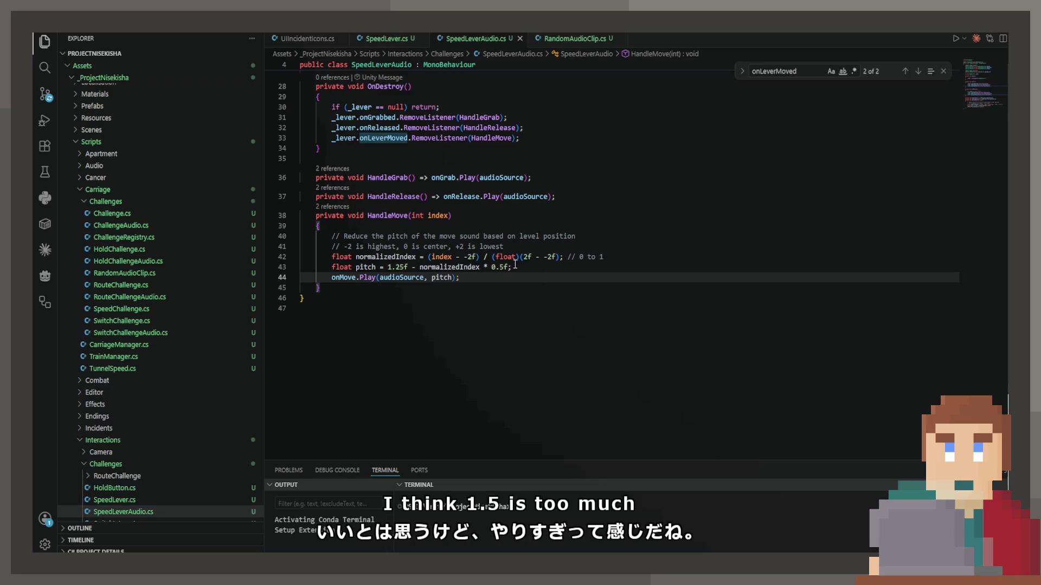
{"action": "key", "text": "Down"}
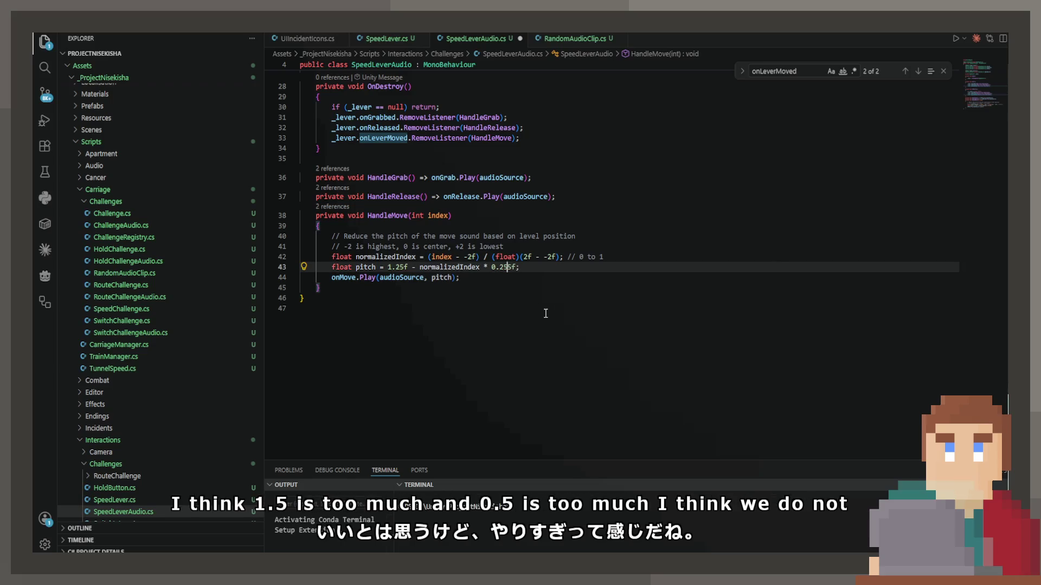
{"action": "key", "text": "Left"}
{"action": "type", "text": "2"}
{"action": "key", "text": "ctrl+Left"}
{"action": "key", "text": "ctrl+Left"}
{"action": "key", "text": "ctrl+Left"}
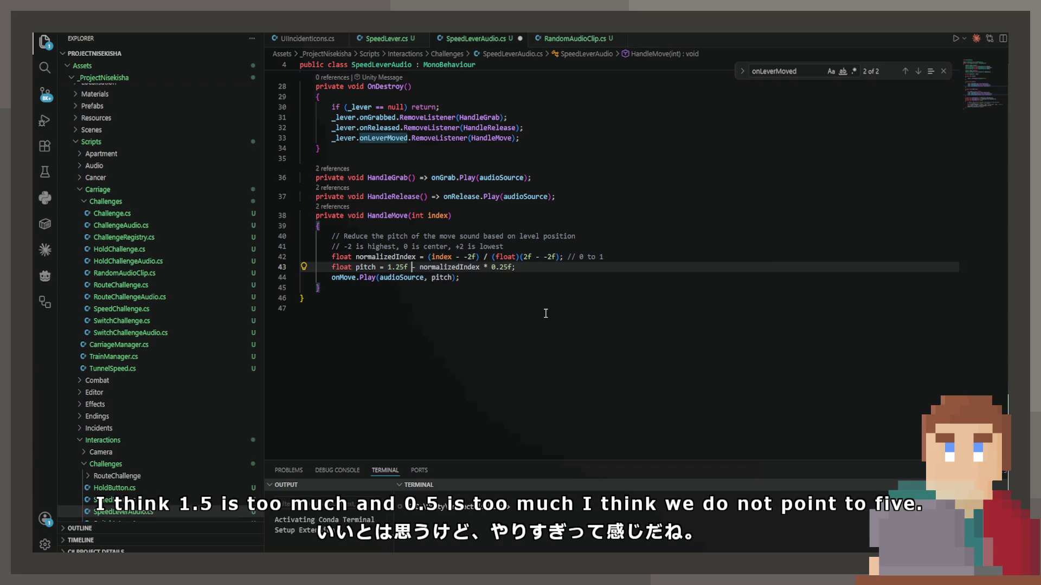
{"action": "type", "text": "1"}
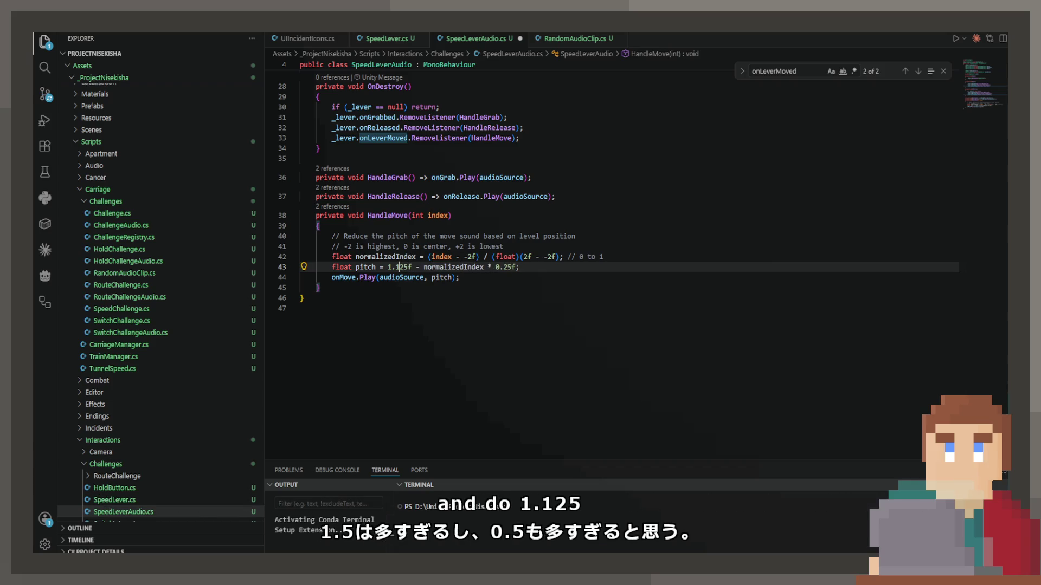
{"action": "key", "text": "ctrl+s"}
{"action": "key", "text": "alt+Tab"}
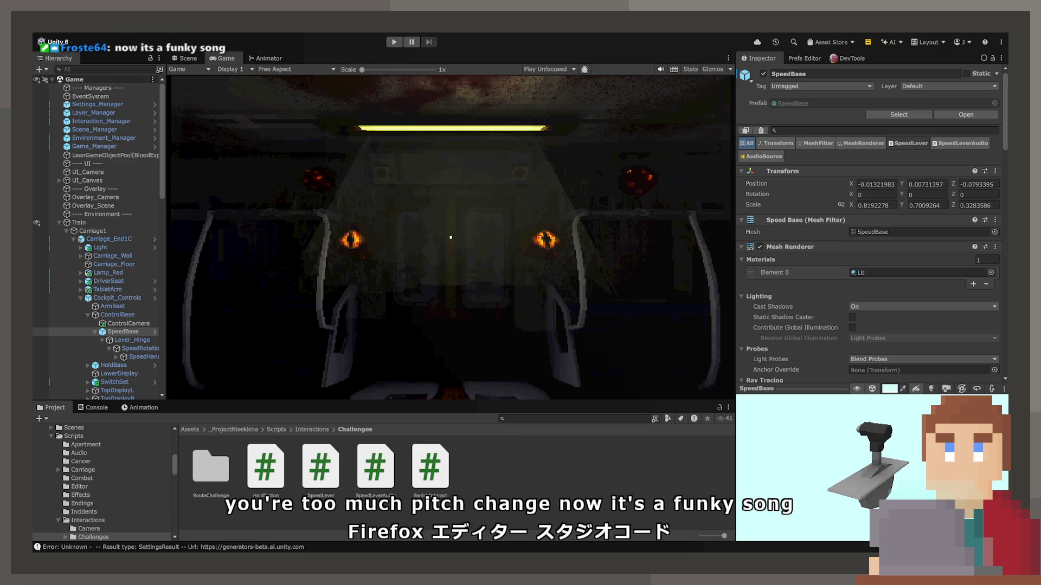
{"action": "key", "text": "ctrl+p"}
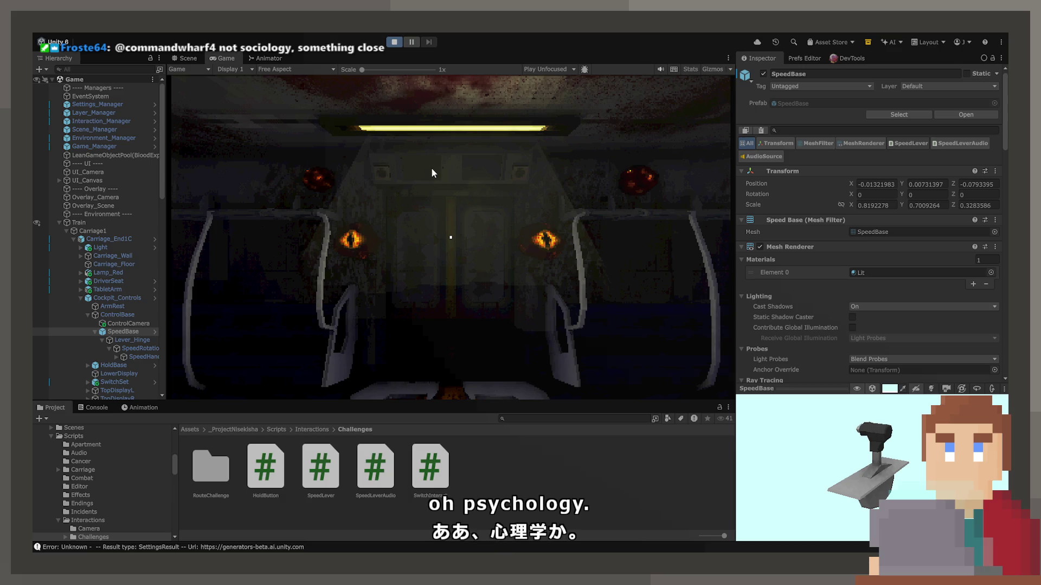
{"action": "key", "text": "ctrl+p"}
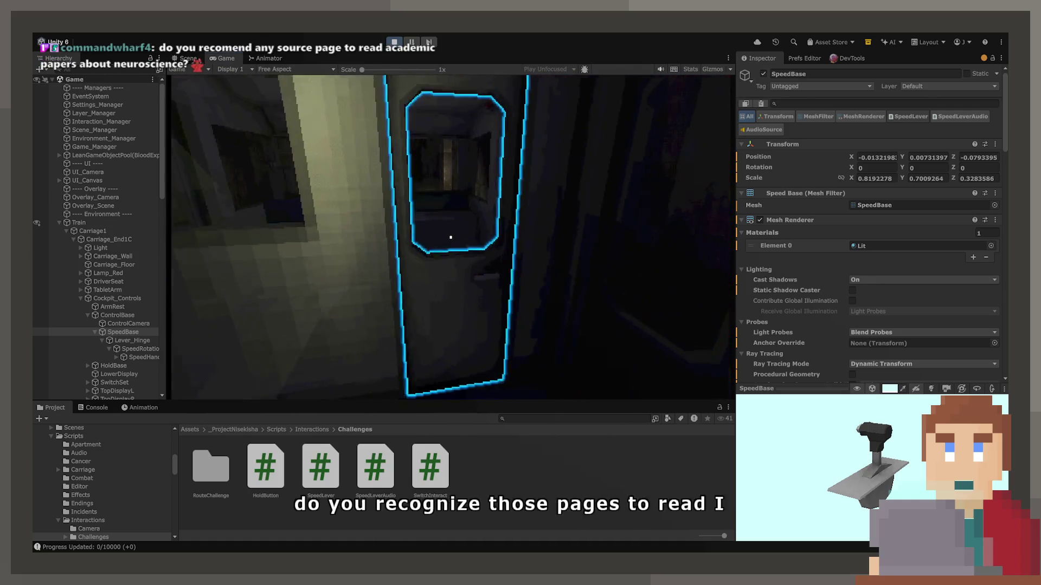
{"action": "left_click", "coordinate": [450, 236]}
{"action": "left_click", "coordinate": [450, 237]}
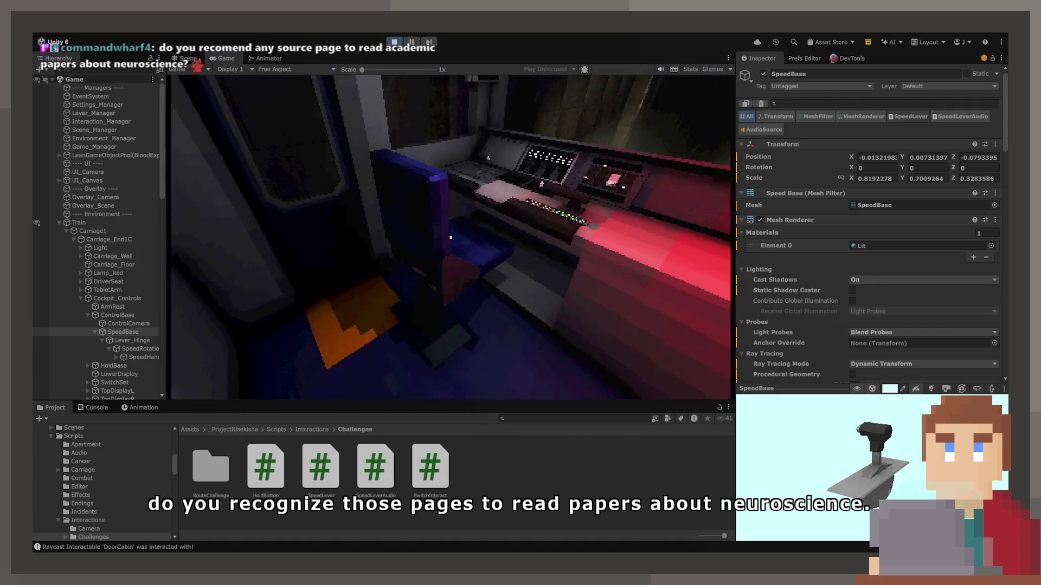
{"action": "left_click", "coordinate": [451, 236]}
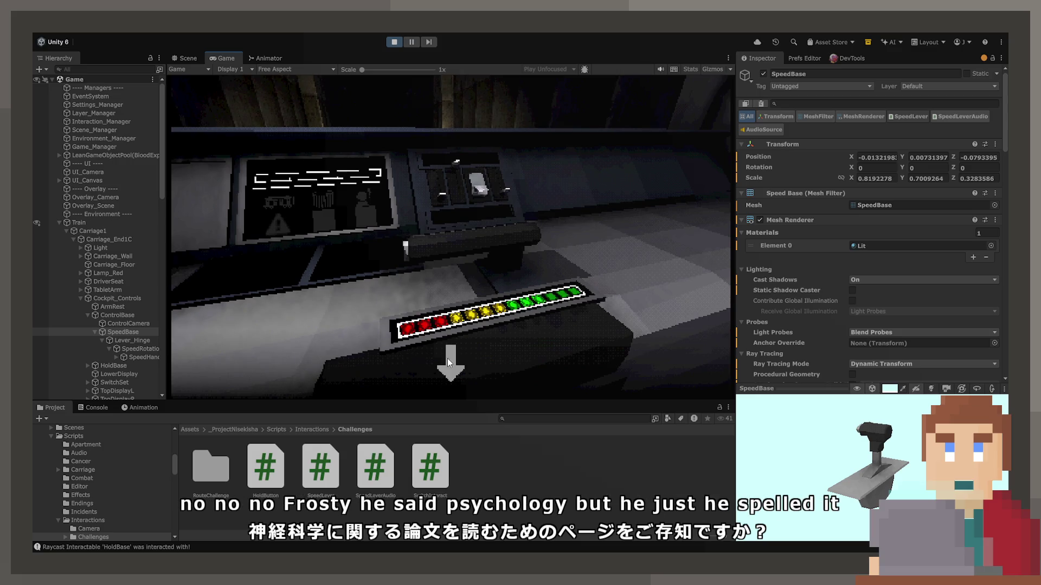
{"action": "left_click", "coordinate": [461, 359]}
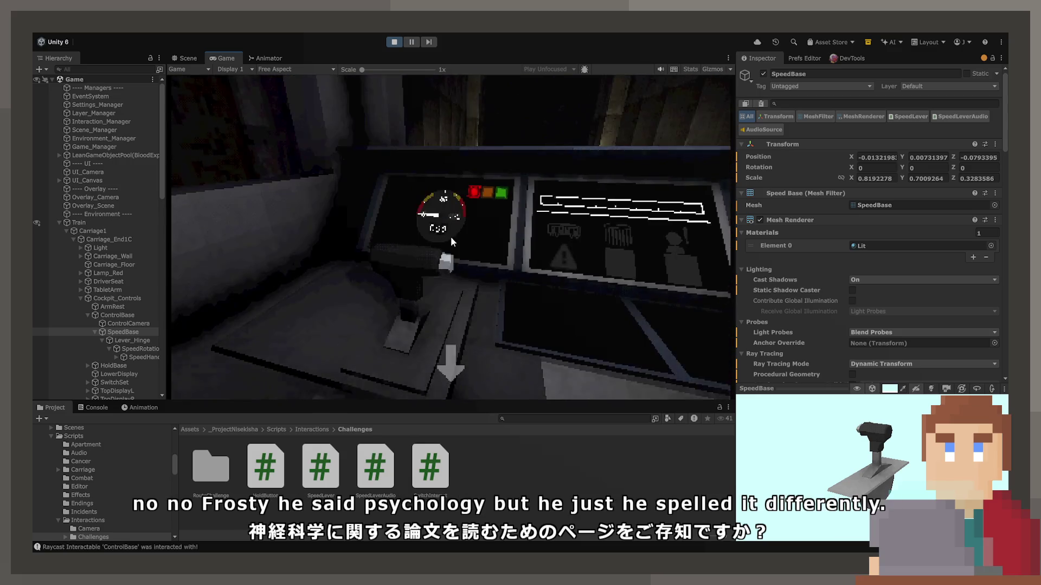
{"action": "left_click_drag", "start_coordinate": [498, 291], "coordinate": [436, 321]}
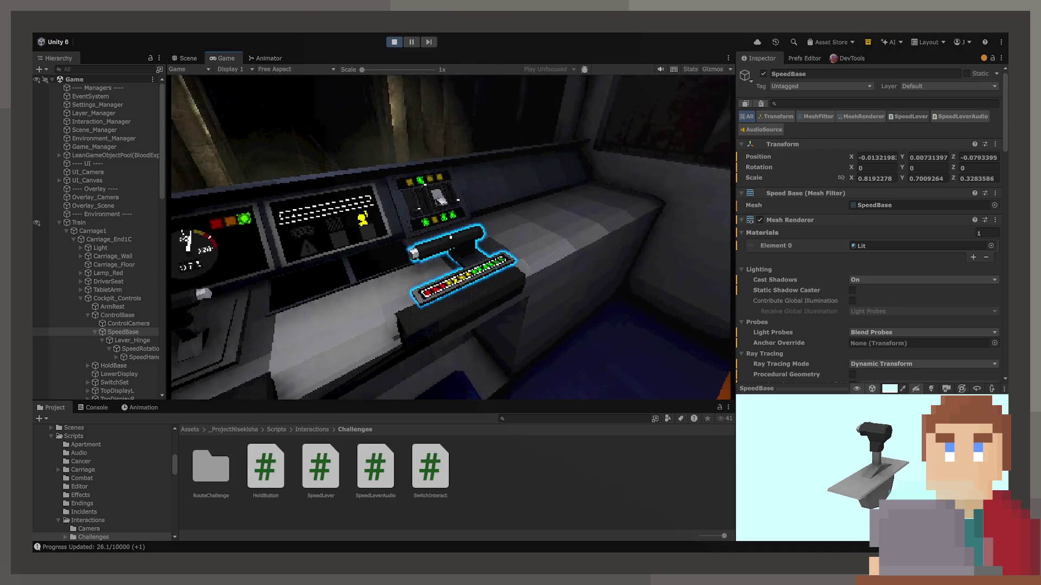
{"action": "left_click", "coordinate": [395, 42]}
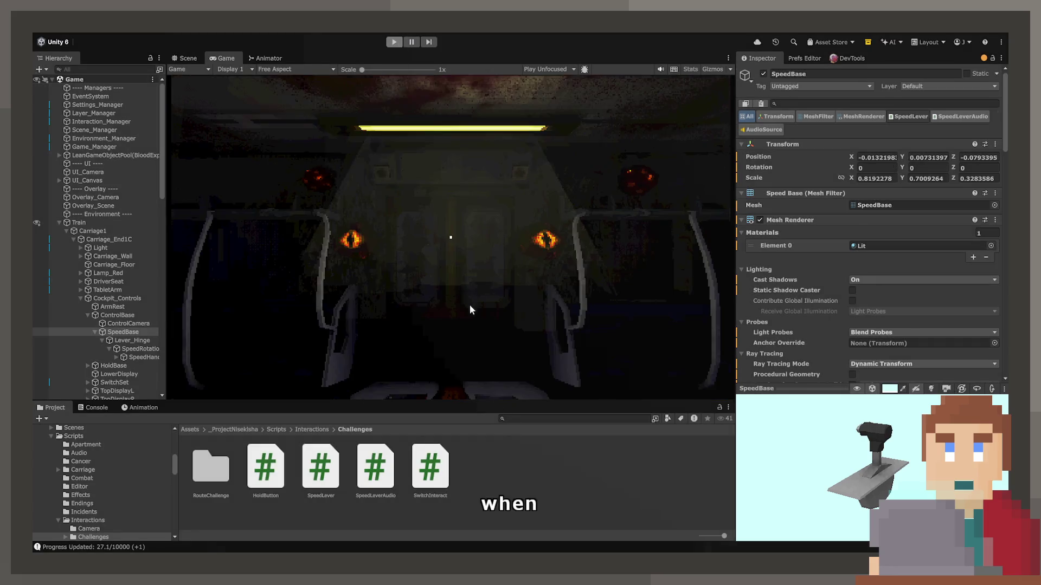
{"action": "scroll", "coordinate": [133, 282], "scroll_direction": "down", "scroll_amount": 5}
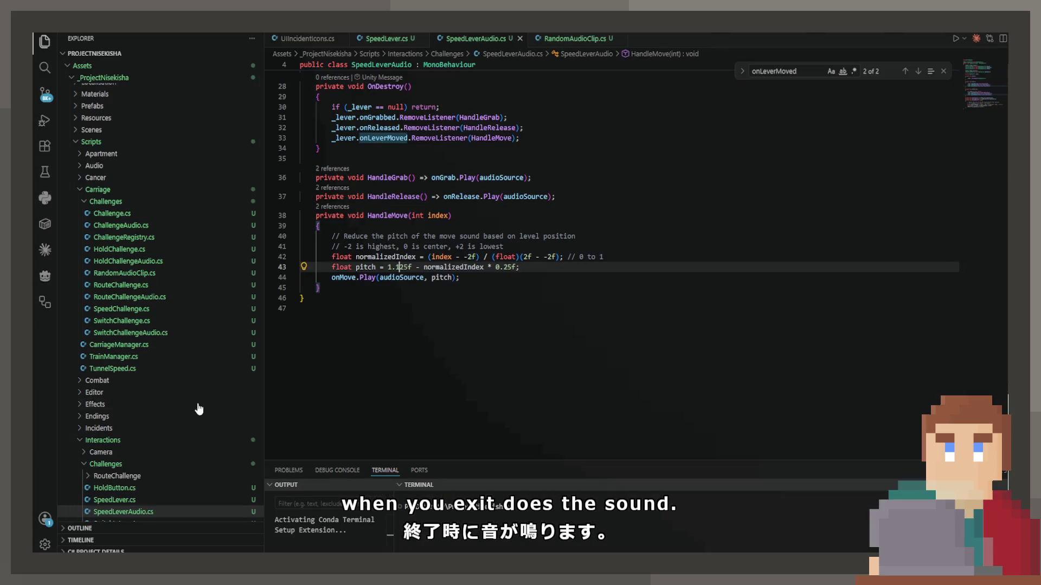
Step: Open HoldChallenge.cs and review it, checking the quick fixes for the obsolete FindFirstObjectByType warning
{"action": "left_click", "coordinate": [122, 251]}
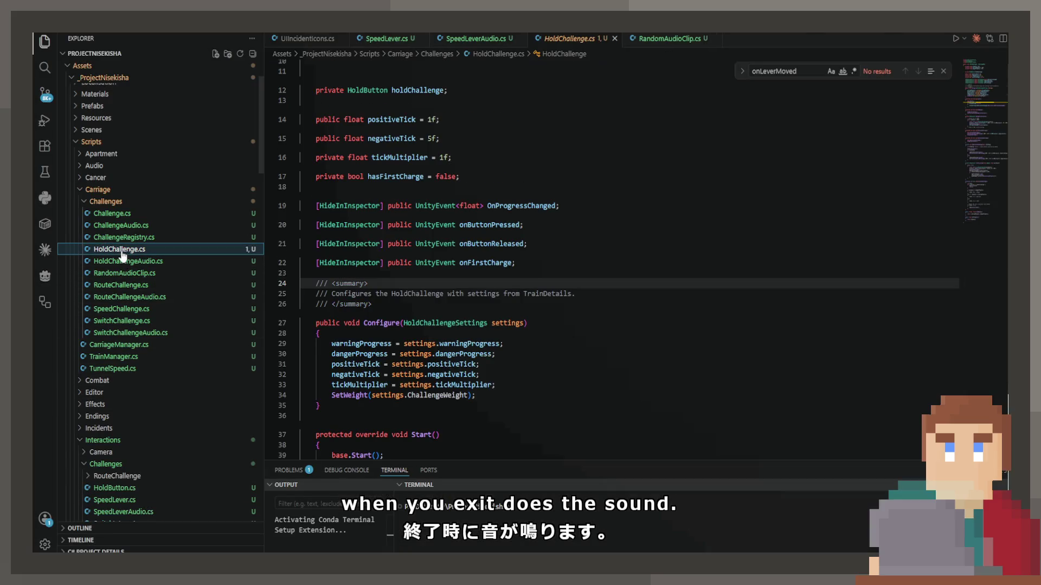
{"action": "scroll", "coordinate": [423, 262], "scroll_direction": "down", "scroll_amount": 5}
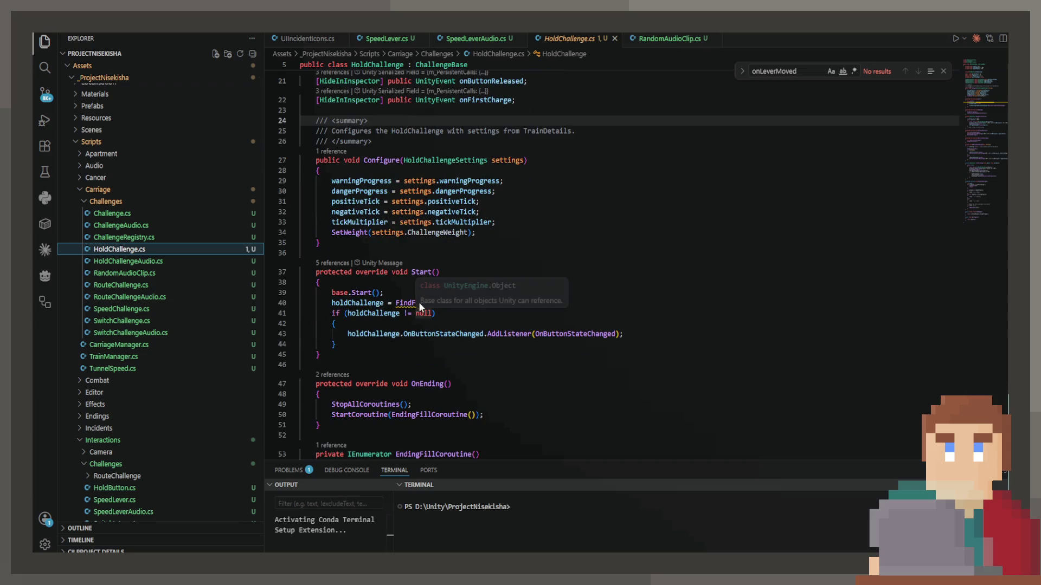
{"action": "left_click", "coordinate": [484, 292]}
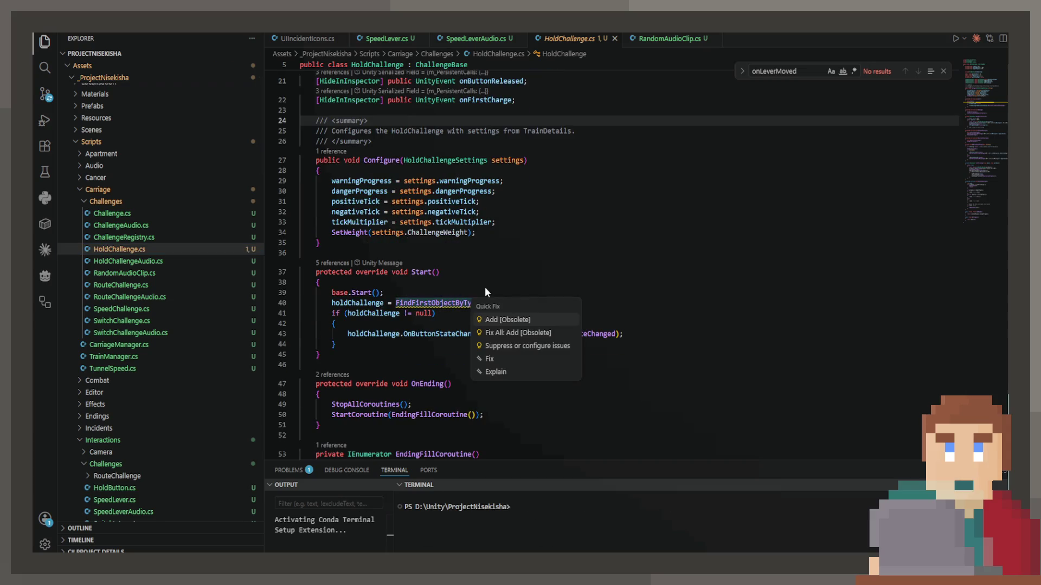
{"action": "key", "text": "Escape"}
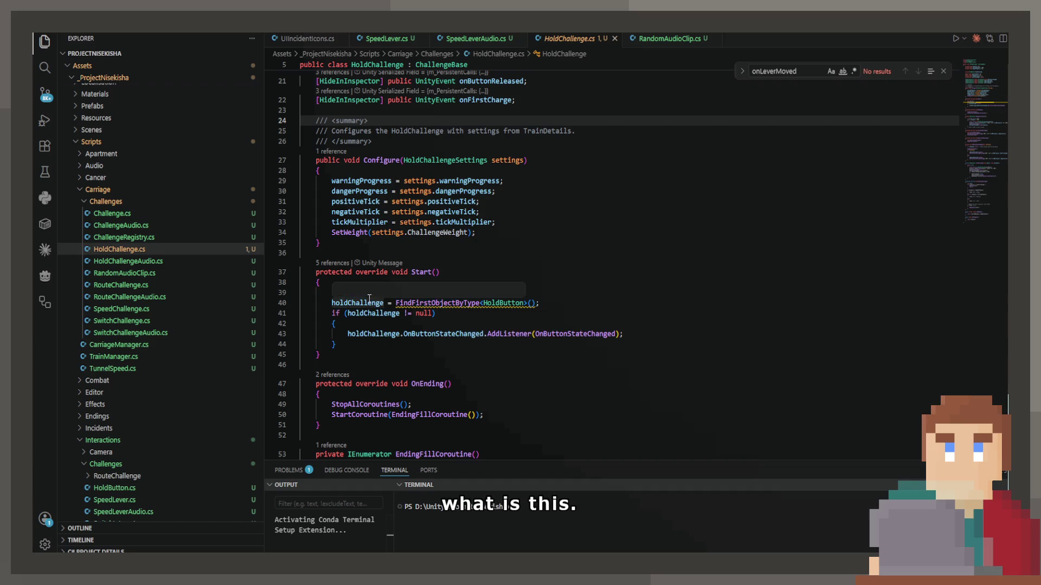
{"action": "scroll", "coordinate": [347, 288], "scroll_direction": "down", "scroll_amount": 8}
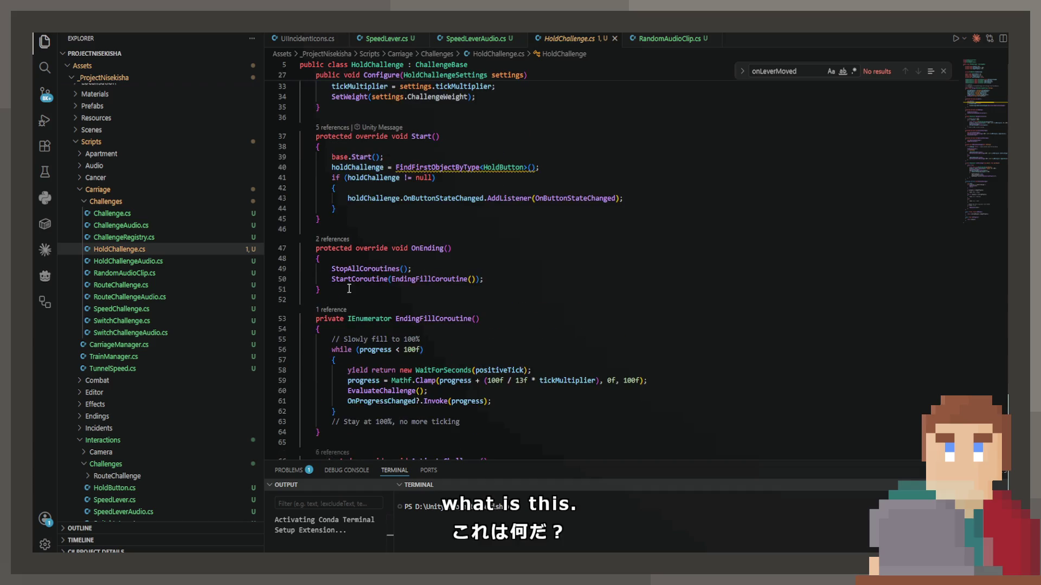
{"action": "scroll", "coordinate": [345, 287], "scroll_direction": "down", "scroll_amount": 8}
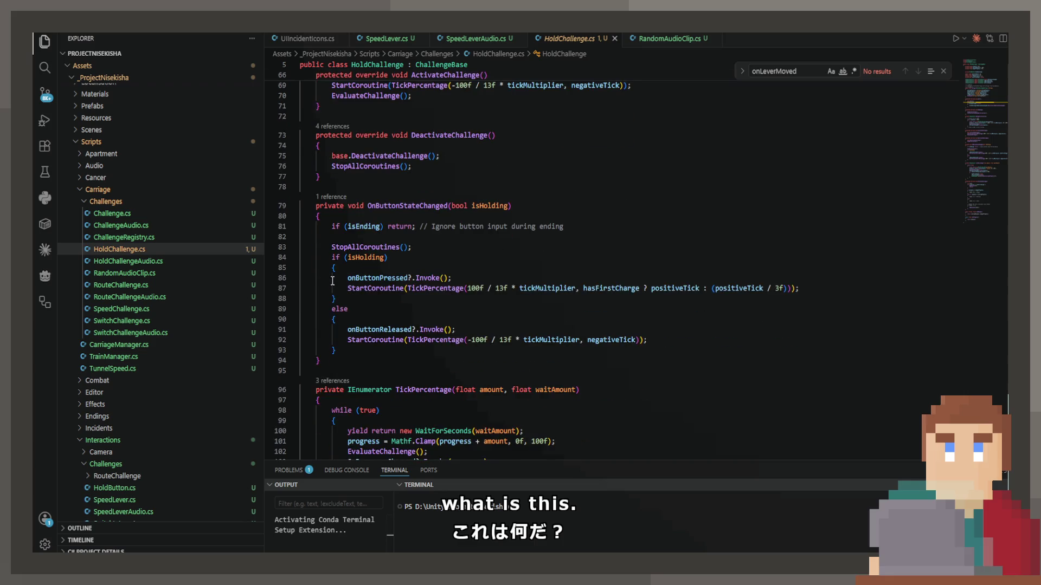
{"action": "scroll", "coordinate": [331, 280], "scroll_direction": "down", "scroll_amount": 15}
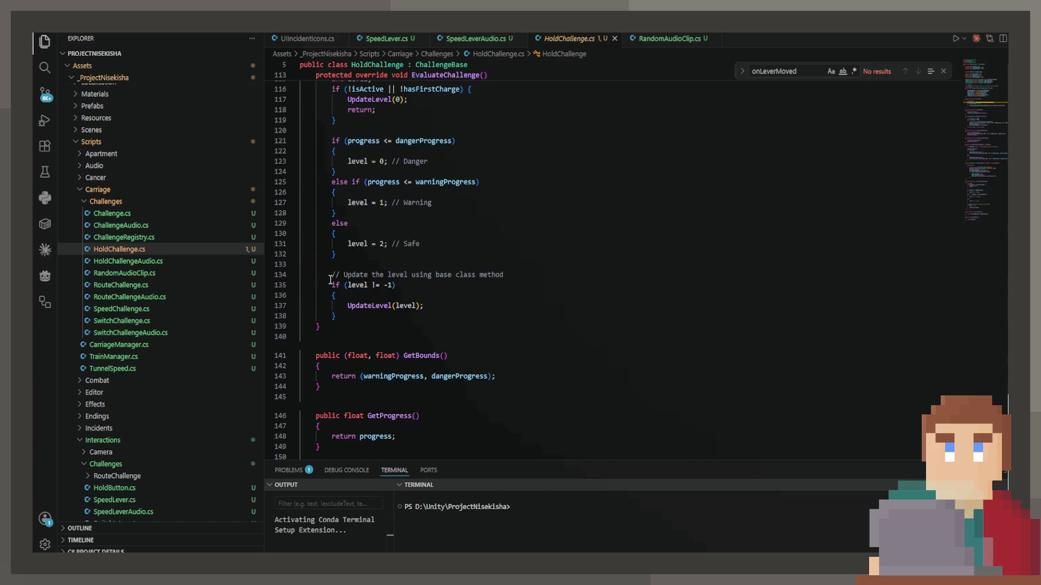
{"action": "scroll", "coordinate": [325, 286], "scroll_direction": "up", "scroll_amount": 20}
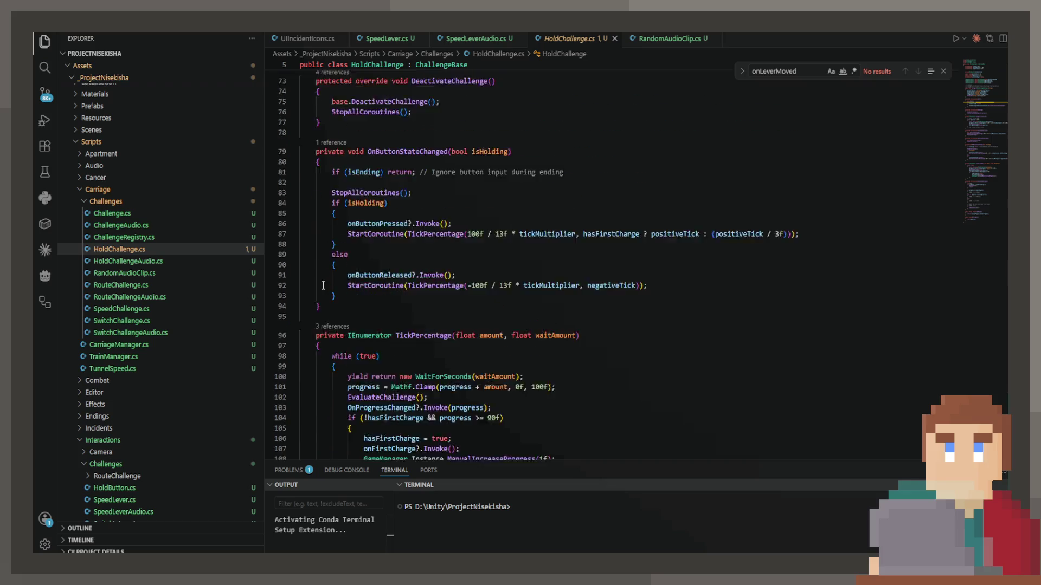
{"action": "scroll", "coordinate": [311, 280], "scroll_direction": "up", "scroll_amount": 3}
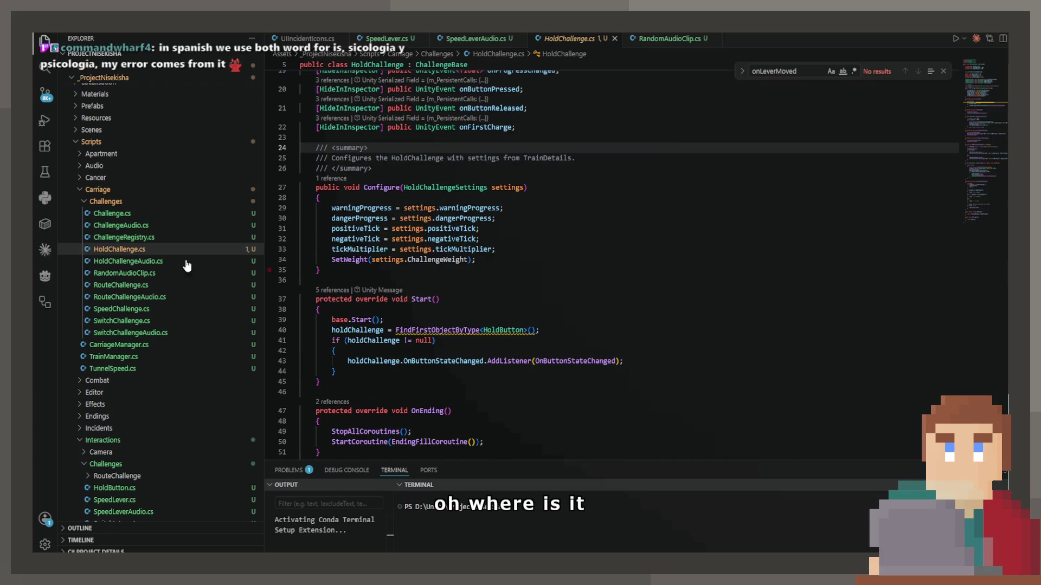
Step: In HoldChallengeAudio.cs, trace HandleRelease to where it is registered with AddListener
{"action": "left_click", "coordinate": [141, 261]}
{"action": "scroll", "coordinate": [394, 266], "scroll_direction": "down", "scroll_amount": 8}
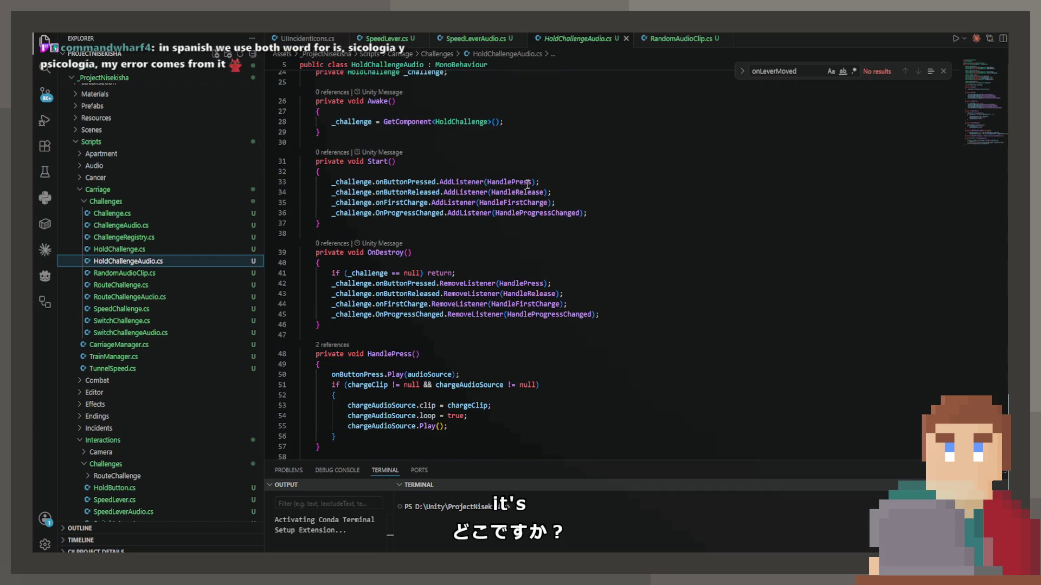
{"action": "left_click", "coordinate": [518, 223]}
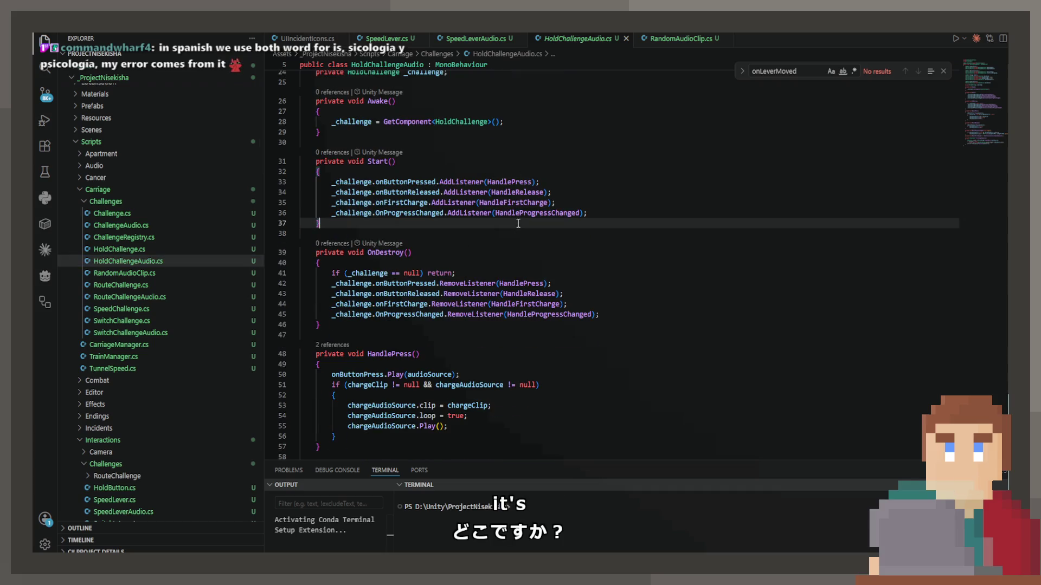
{"action": "left_click", "coordinate": [533, 194], "text": "ctrl"}
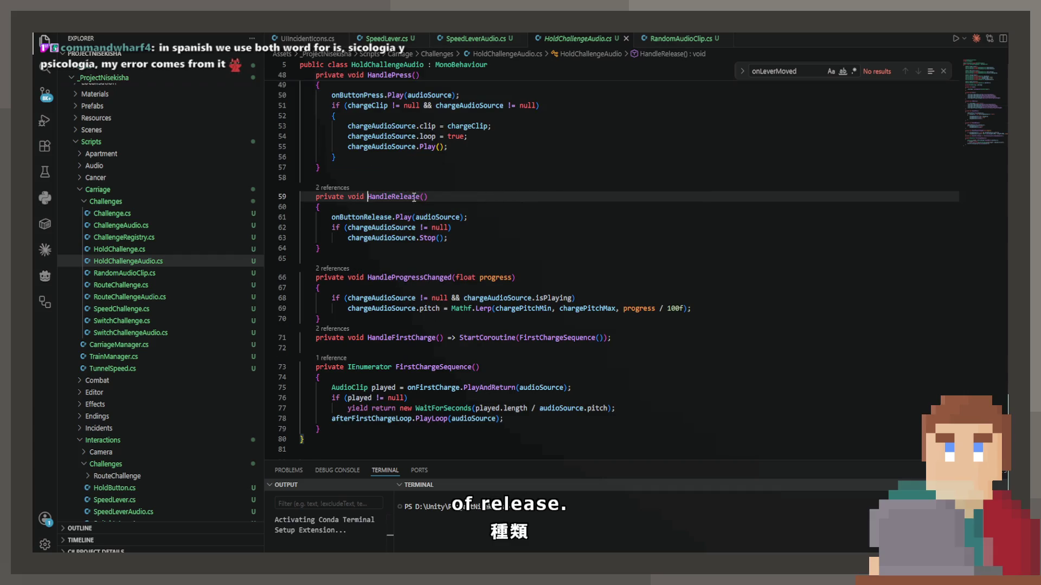
{"action": "left_click", "coordinate": [344, 189]}
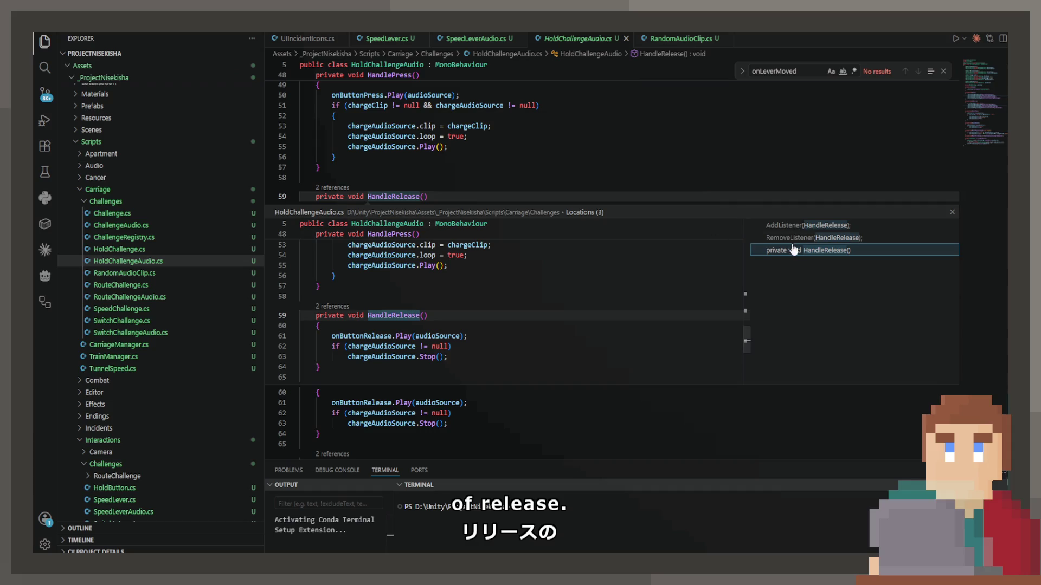
{"action": "left_click", "coordinate": [807, 226]}
{"action": "double_click", "coordinate": [803, 226]}
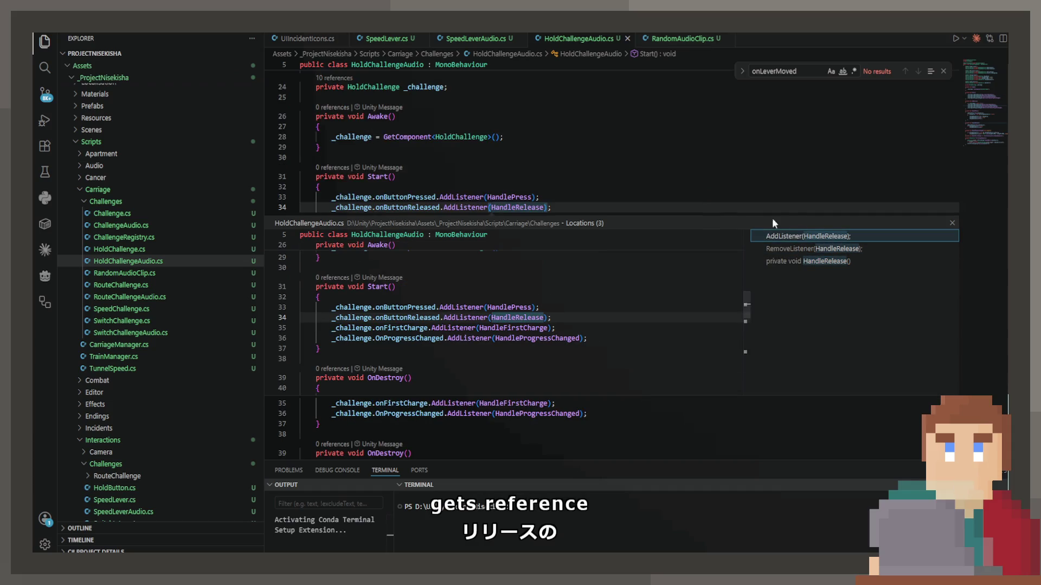
Step: Follow the onButtonReleased event declaration to the line where it is invoked
{"action": "left_click", "coordinate": [387, 207], "text": "ctrl"}
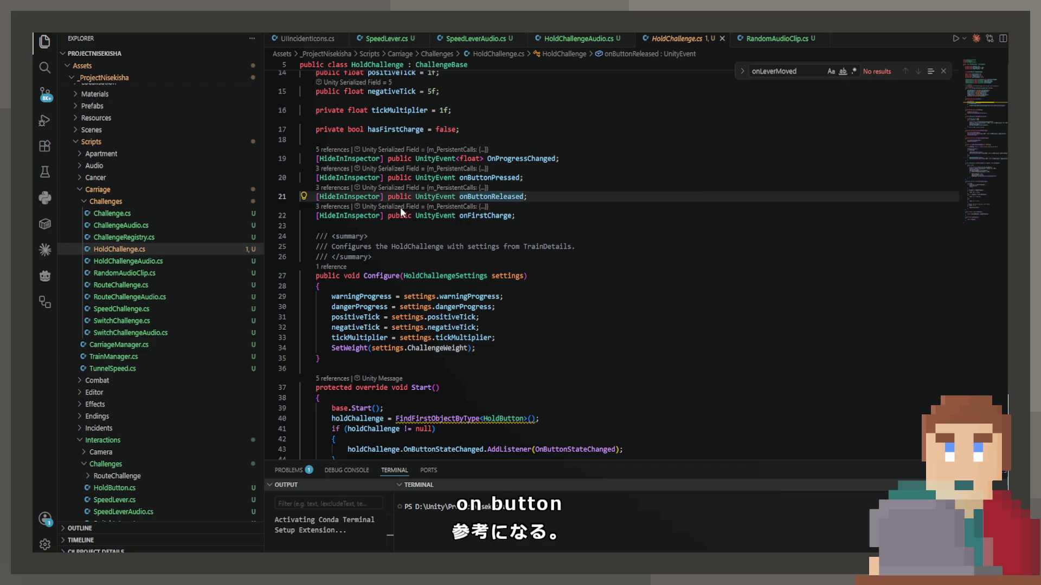
{"action": "left_click", "coordinate": [338, 188]}
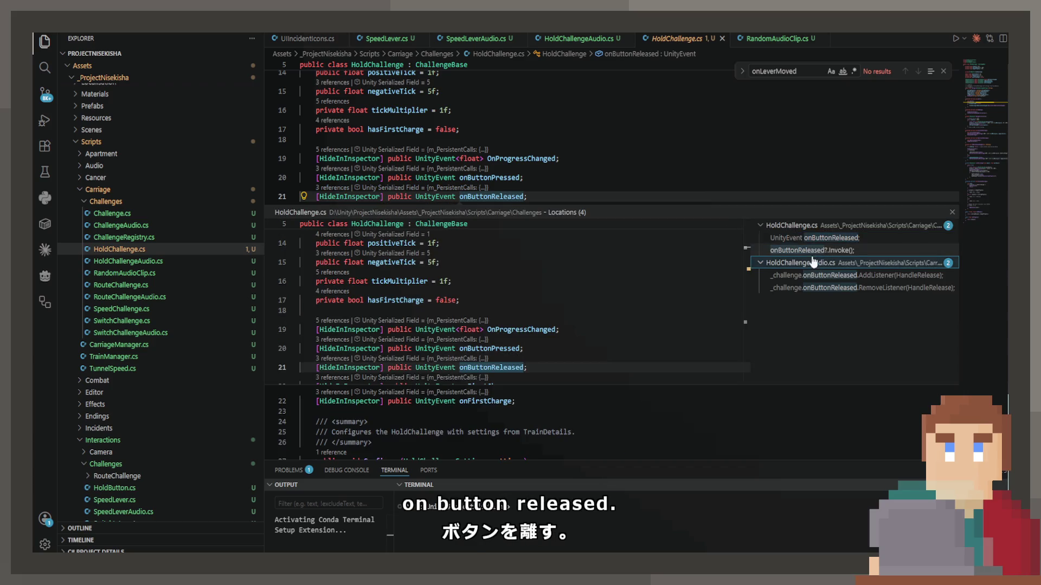
{"action": "left_click", "coordinate": [813, 250]}
{"action": "double_click", "coordinate": [814, 251]}
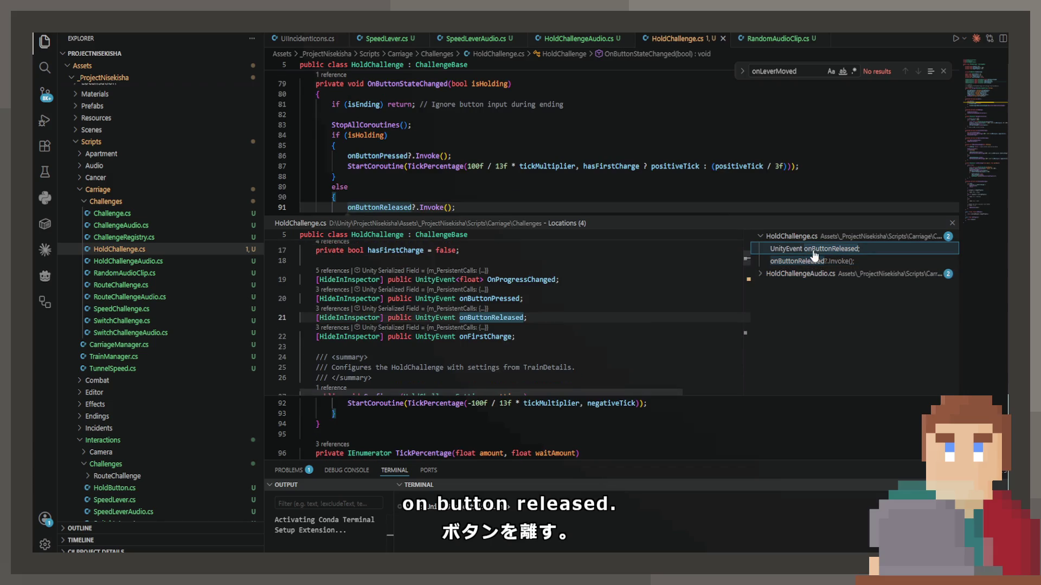
{"action": "left_click", "coordinate": [652, 199]}
{"action": "key", "text": "Escape"}
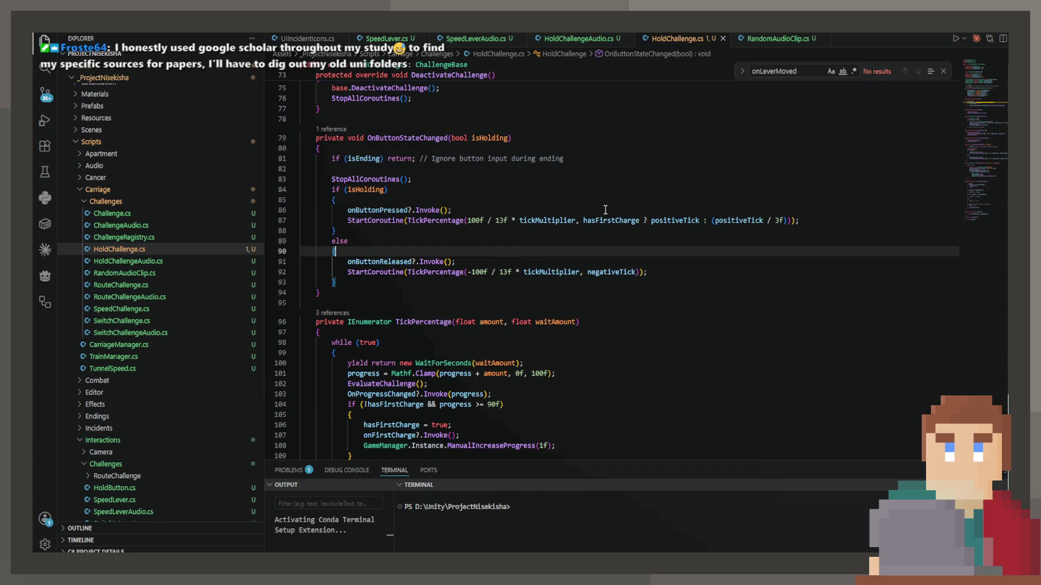
{"action": "mouse_move", "coordinate": [399, 225]}
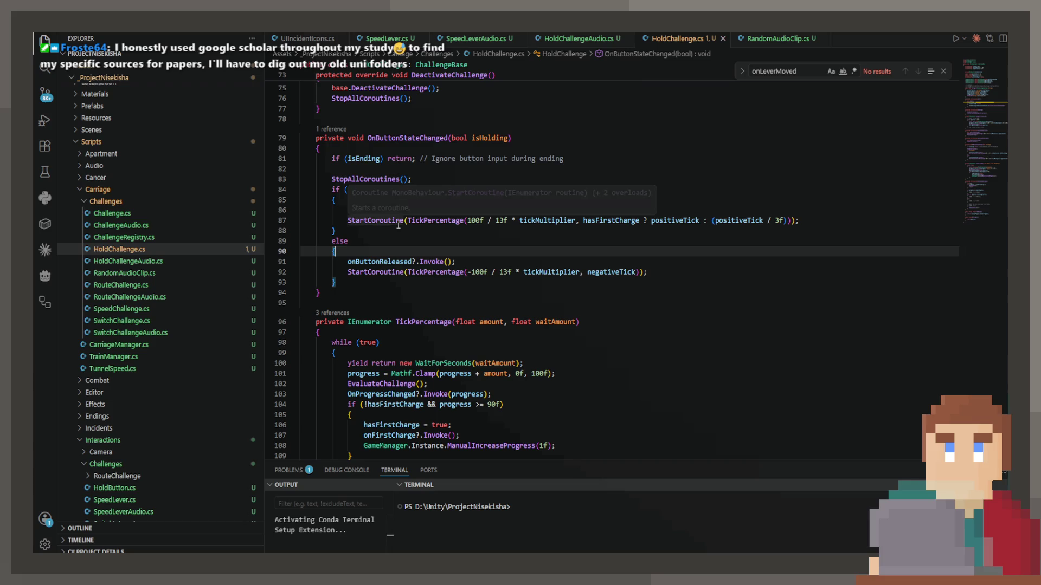
{"action": "left_click", "coordinate": [544, 169]}
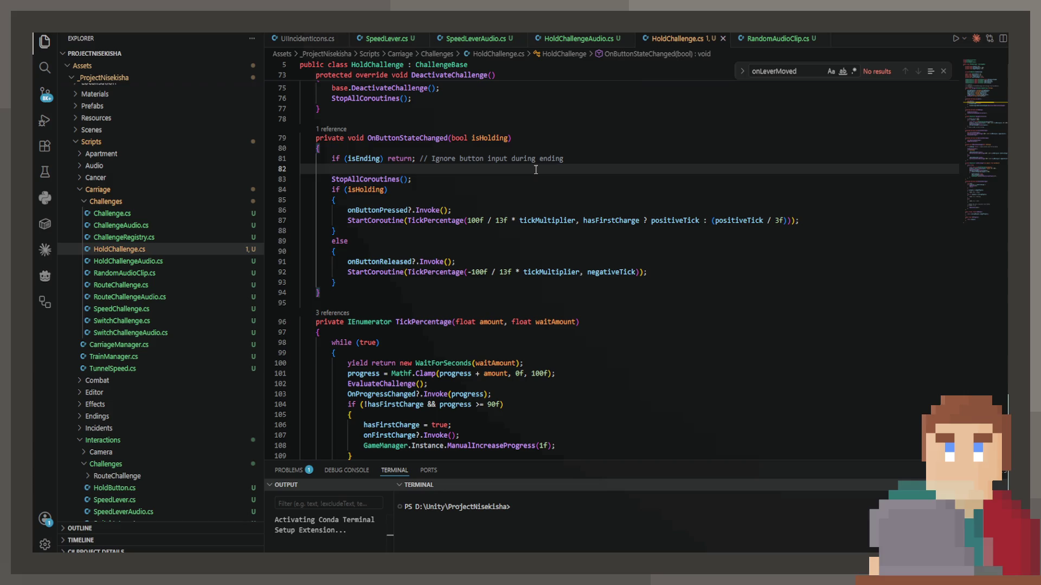
Step: Find the OnButtonStateChanged subscription in Start() and jump to the holdChallenge field declaration
{"action": "left_click", "coordinate": [330, 129]}
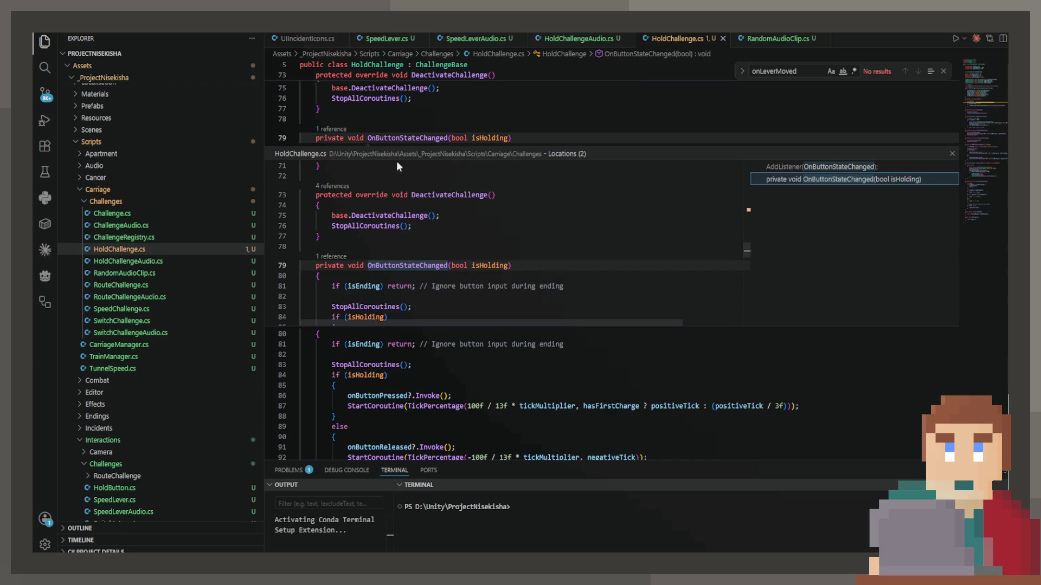
{"action": "left_click", "coordinate": [781, 167]}
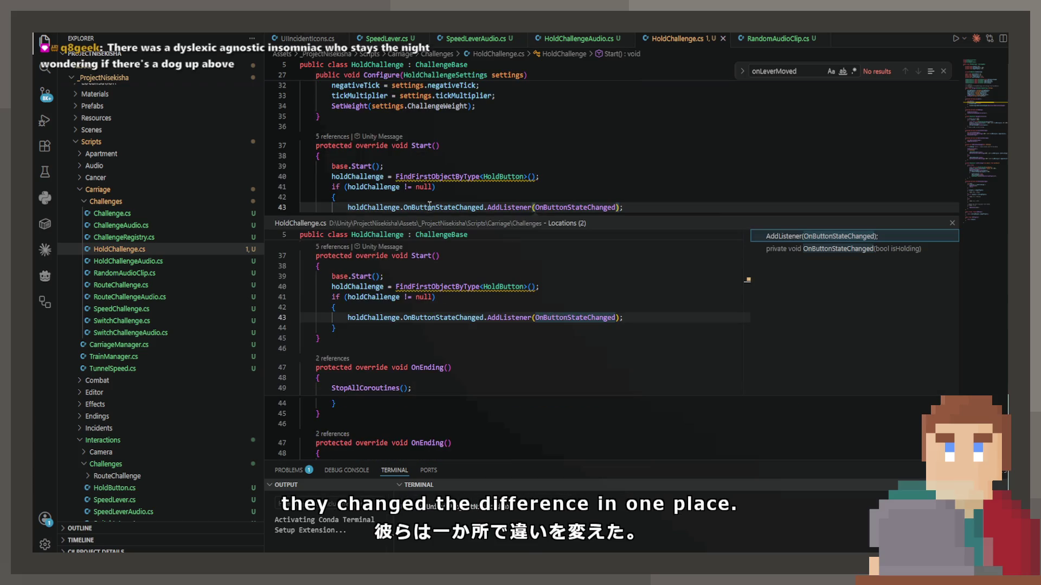
{"action": "double_click", "coordinate": [430, 207]}
{"action": "key", "text": "Escape"}
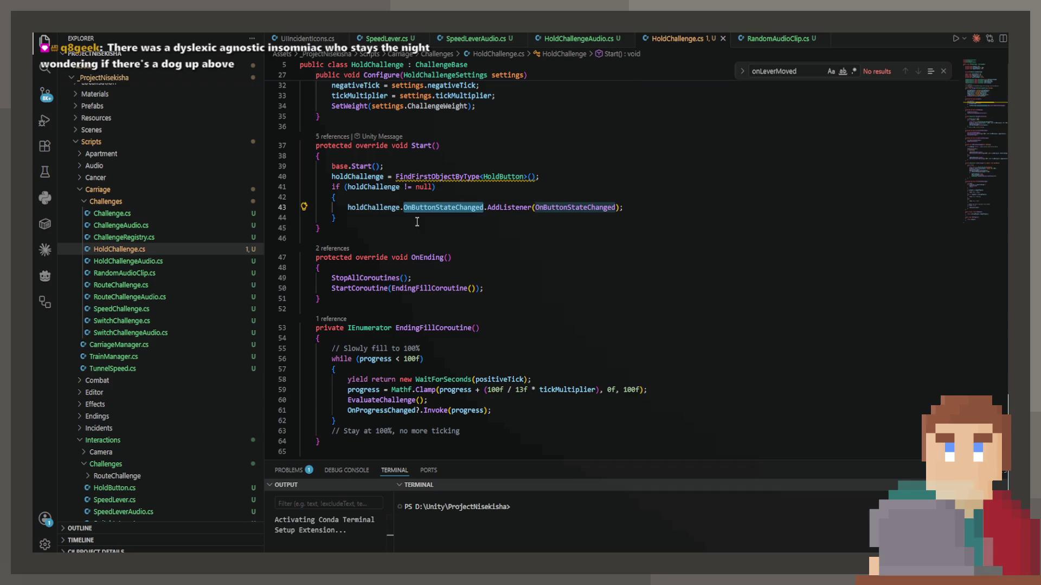
{"action": "left_click", "coordinate": [381, 207], "text": "ctrl"}
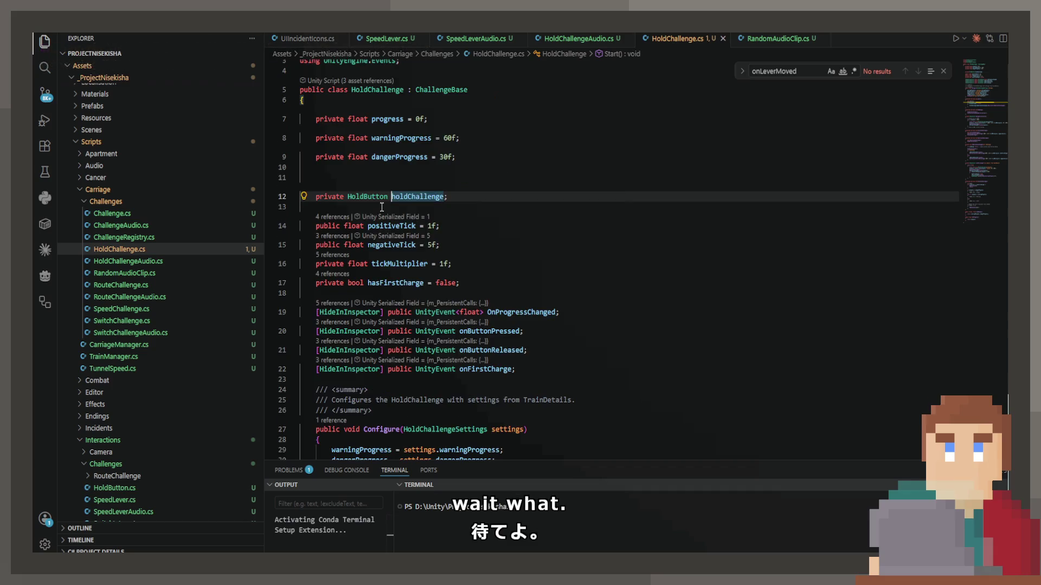
Step: Open the HoldButton class and list references to its OnButtonStateChanged event
{"action": "left_click", "coordinate": [374, 198], "text": "ctrl"}
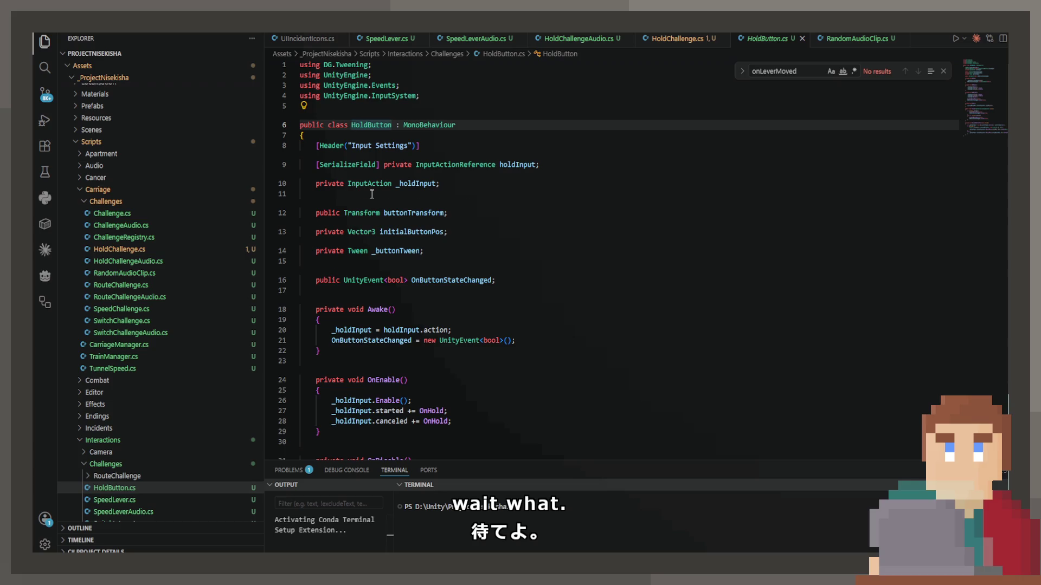
{"action": "left_click", "coordinate": [448, 254]}
{"action": "left_click", "coordinate": [448, 255], "text": "ctrl"}
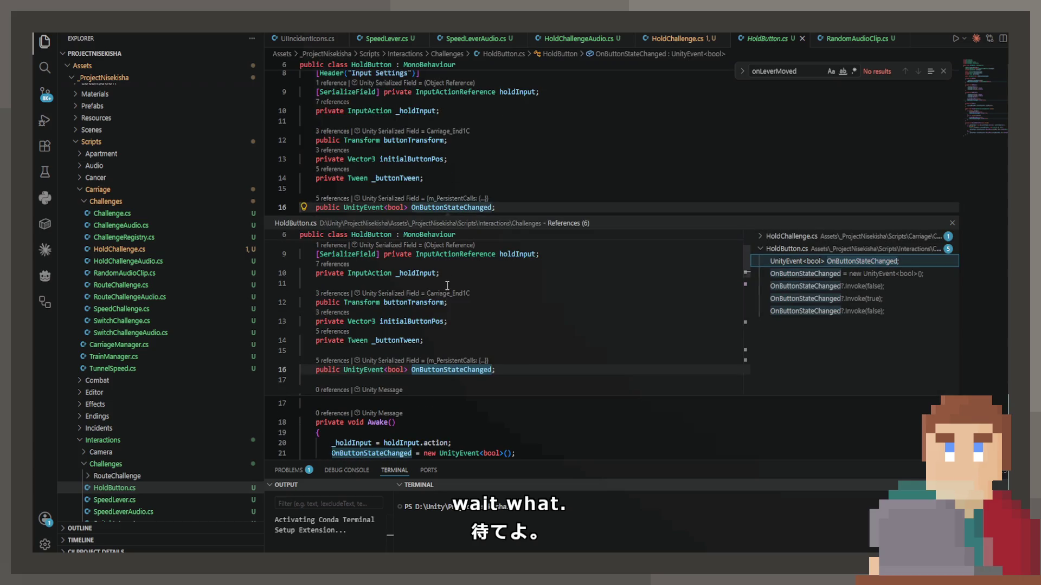
{"action": "key", "text": "Escape"}
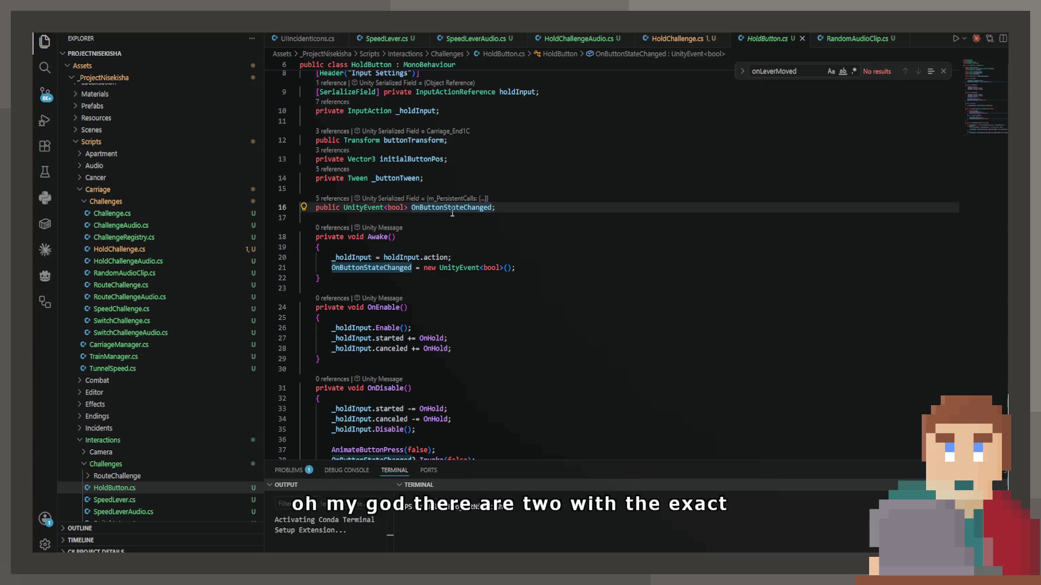
{"action": "key", "text": "ctrl+f"}
{"action": "key", "text": "Return"}
{"action": "key", "text": "Return"}
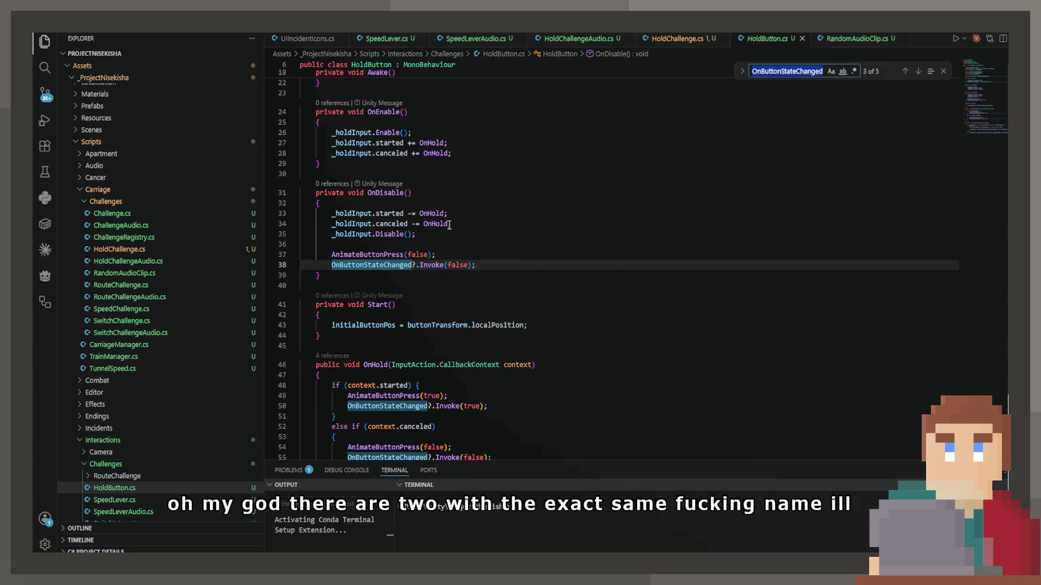
{"action": "key", "text": "Return"}
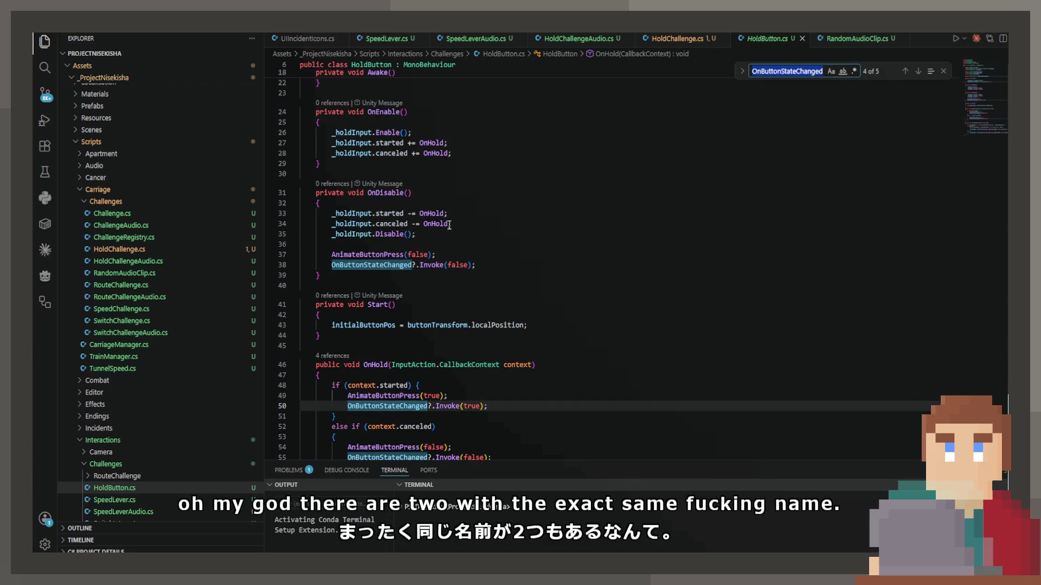
Step: Search HoldButton.cs for 'OnButtonStateChange' and step through each OnButtonStateChanged Invoke call
{"action": "scroll", "coordinate": [357, 275], "scroll_direction": "down", "scroll_amount": 4}
{"action": "key", "text": "BackSpace"}
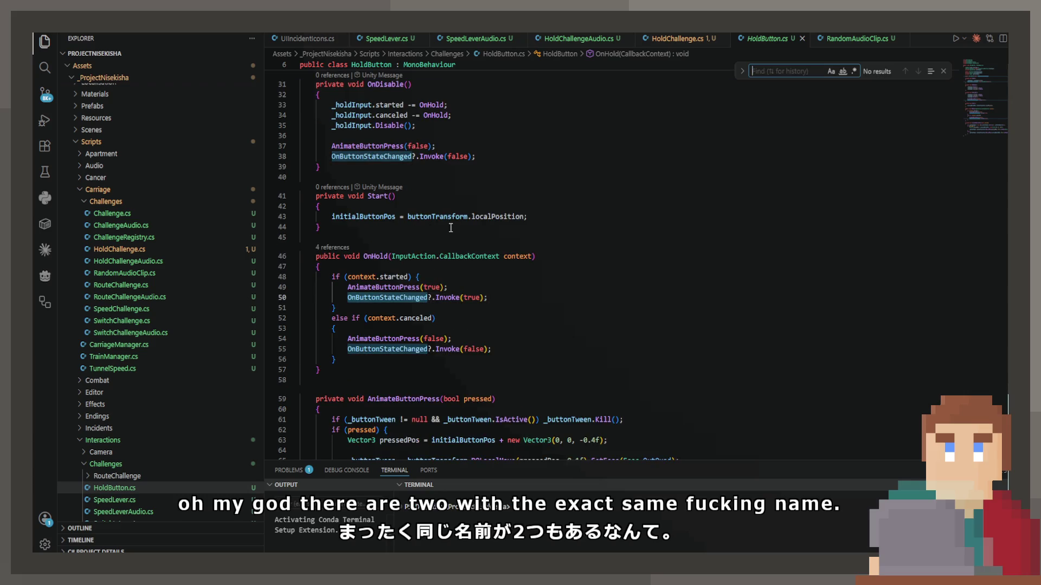
{"action": "type", "text": "OnButtonStateChange"}
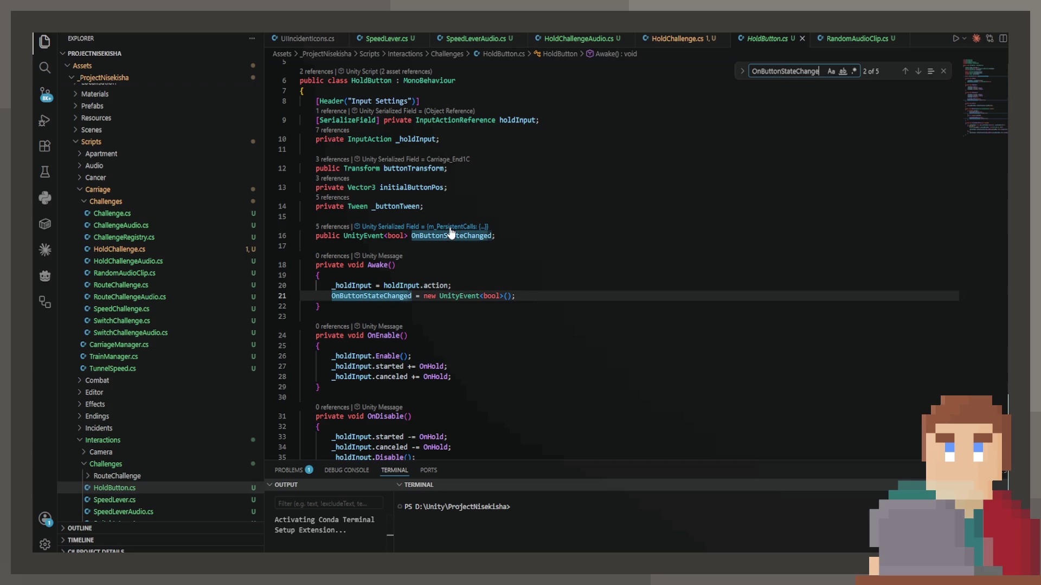
{"action": "key", "text": "Return"}
{"action": "key", "text": "Return"}
{"action": "key", "text": "Return"}
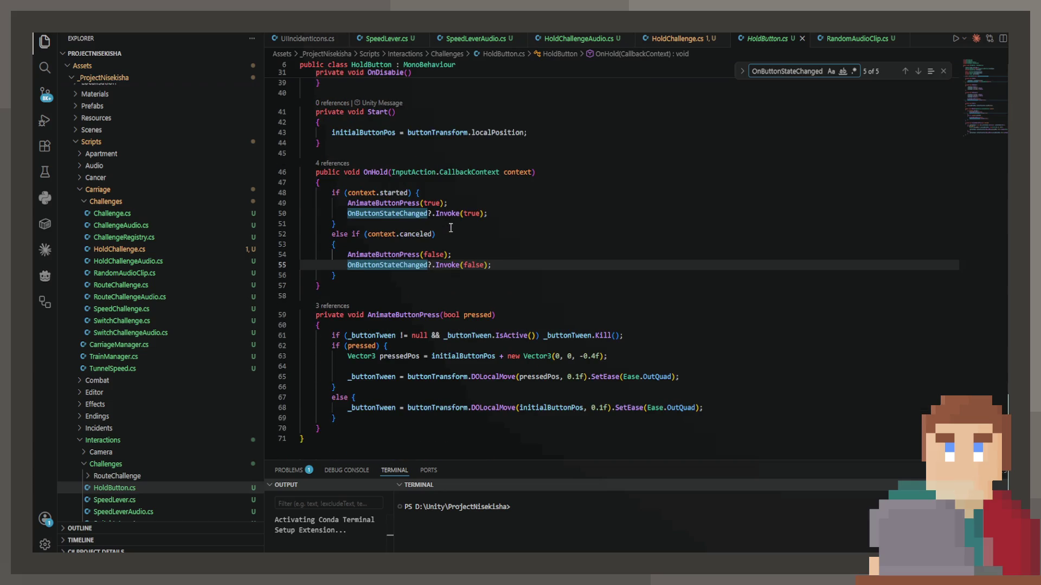
{"action": "key", "text": "Return"}
{"action": "key", "text": "Return"}
{"action": "key", "text": "Return"}
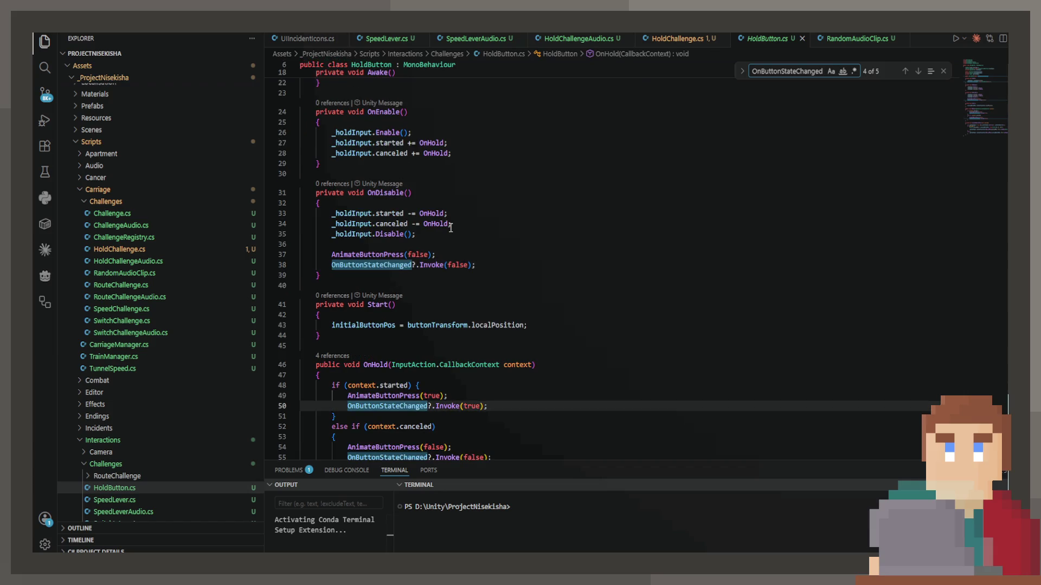
{"action": "key", "text": "Return"}
{"action": "scroll", "coordinate": [450, 227], "scroll_direction": "up", "scroll_amount": 4}
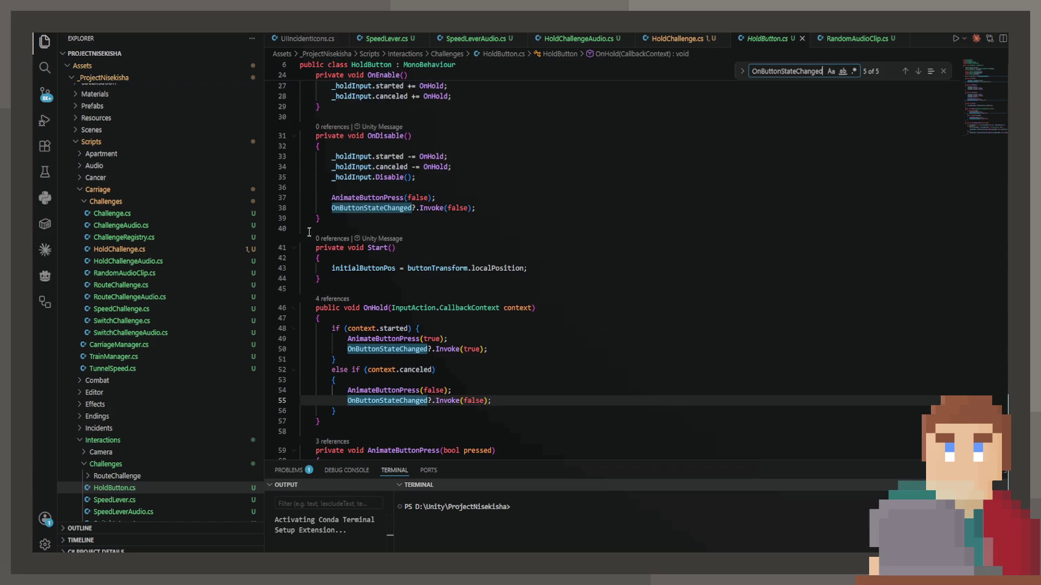
Step: Inspect the OnDisable invoke, then jump to the OnButtonStateChanged field declaration
{"action": "double_click", "coordinate": [388, 211]}
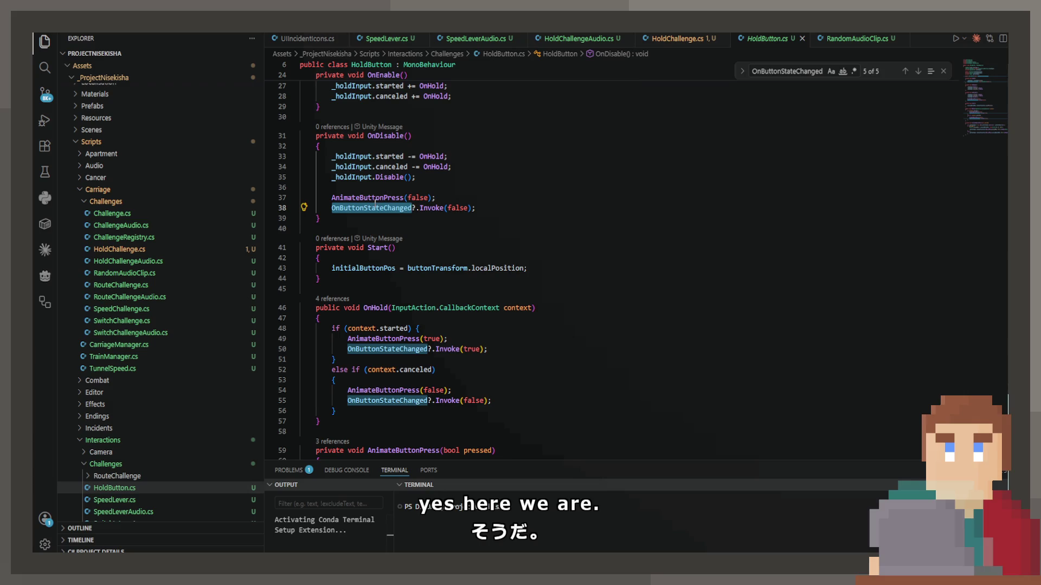
{"action": "mouse_move", "coordinate": [346, 206]}
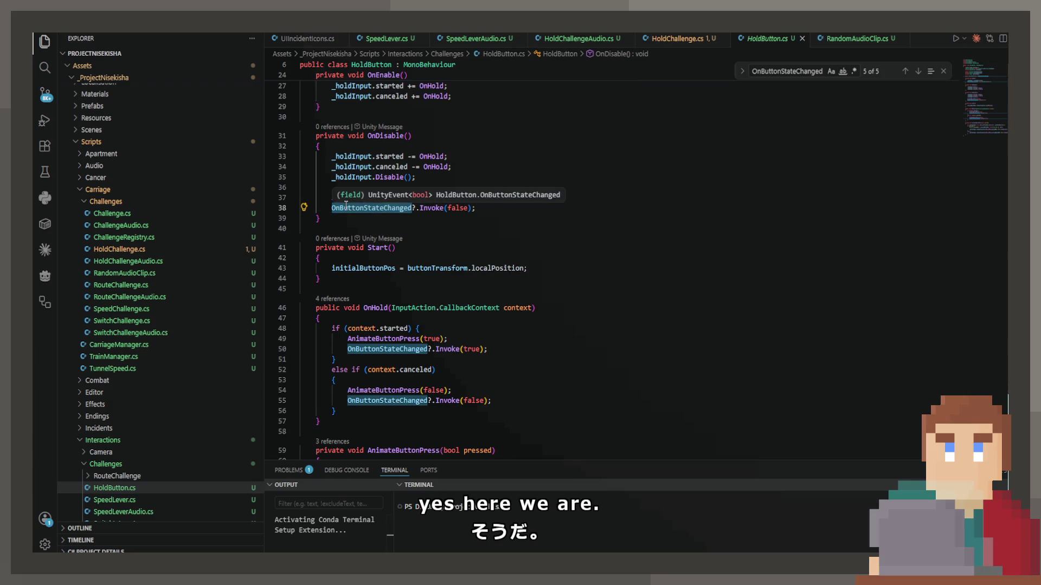
{"action": "left_click", "coordinate": [340, 206]}
{"action": "left_click", "coordinate": [374, 140]}
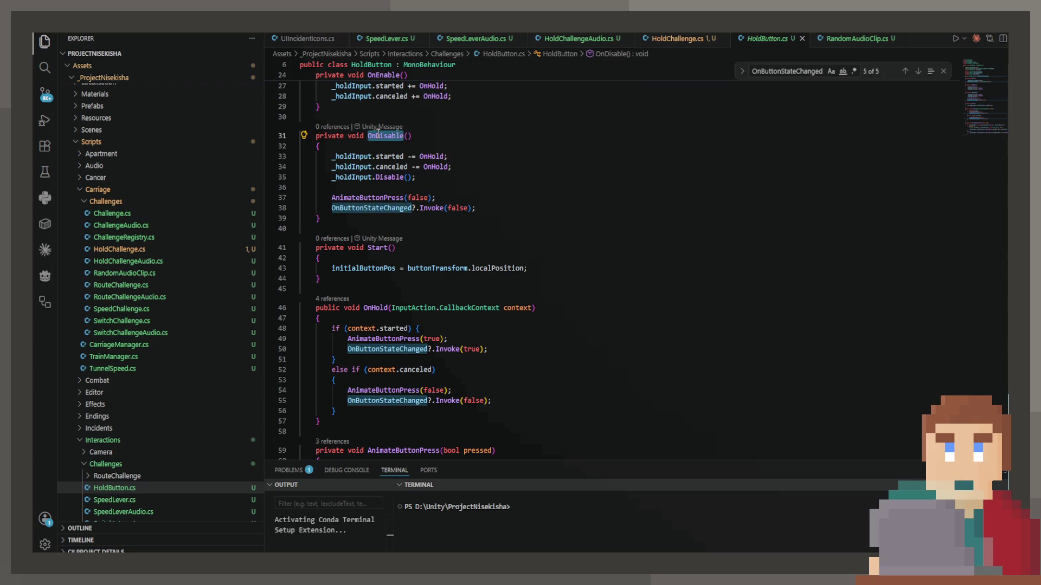
{"action": "mouse_move", "coordinate": [370, 132]}
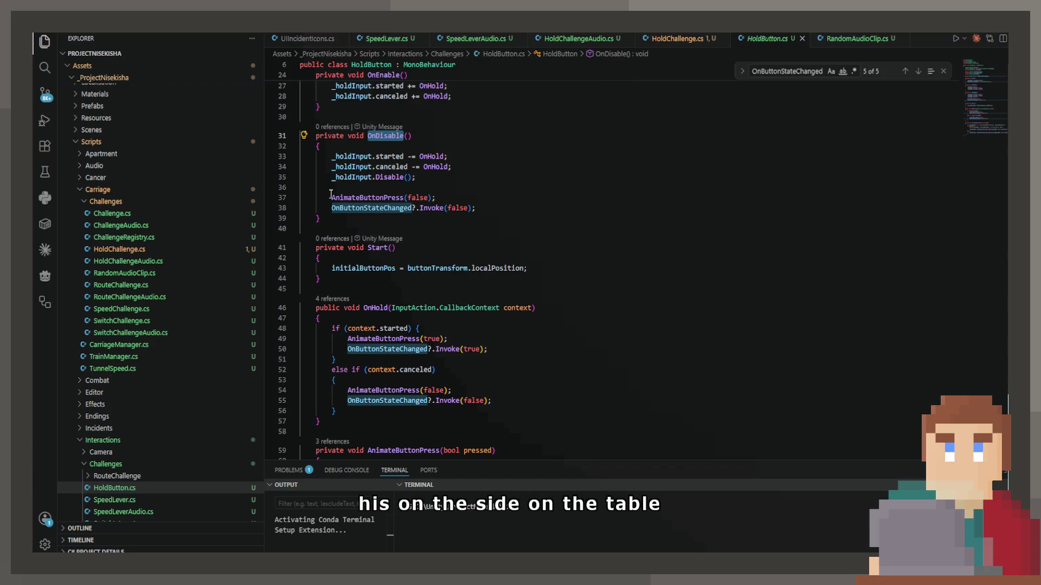
{"action": "double_click", "coordinate": [345, 208]}
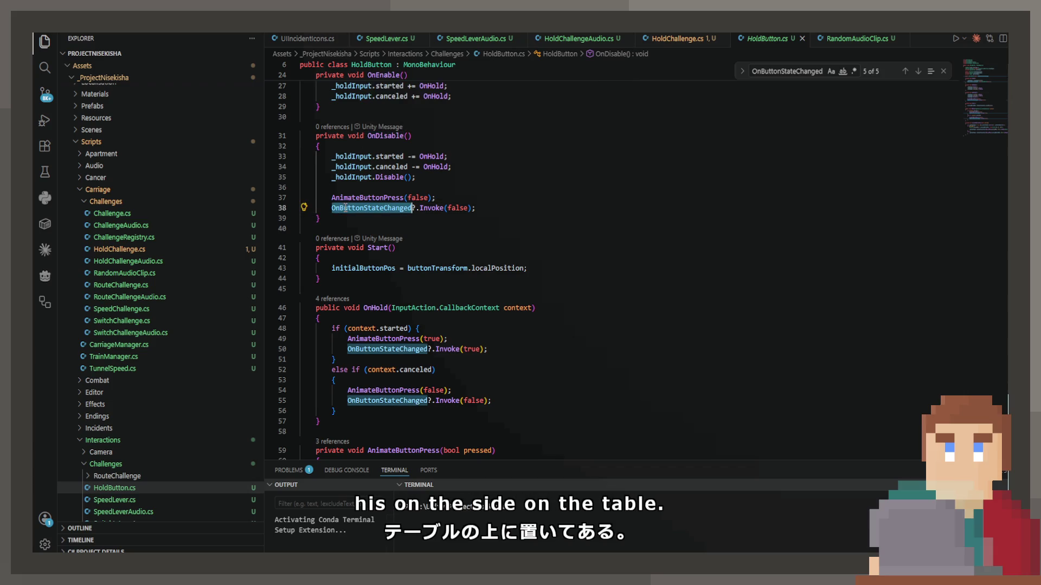
{"action": "left_click", "coordinate": [345, 207], "text": "ctrl"}
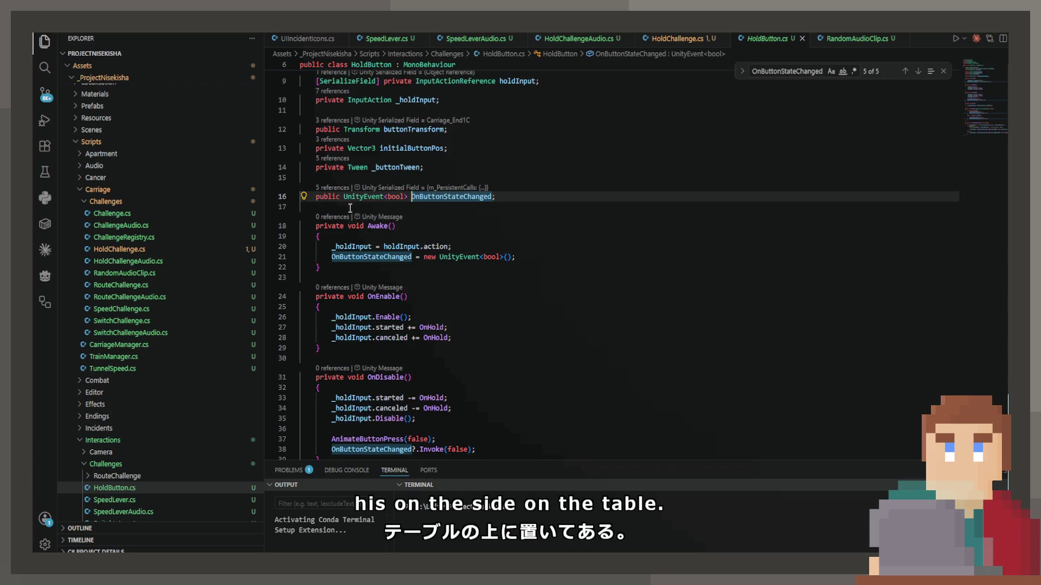
Step: Change OnButtonStateChanged to UnityEvent<bool, bool> in both the field and its constructor
{"action": "left_click", "coordinate": [405, 197]}
{"action": "type", "text": ", bool"}
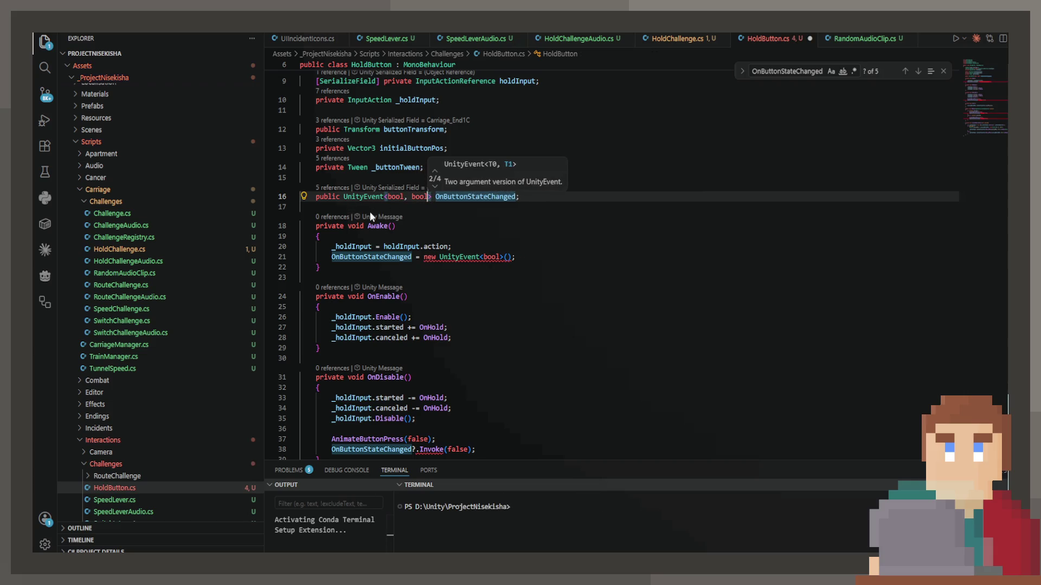
{"action": "left_click", "coordinate": [500, 257]}
{"action": "type", "text": ", bool"}
Step: Add a second bool to every Invoke call, true in OnDisable and false on line 55, then switch to HoldChallenge.cs
{"action": "scroll", "coordinate": [410, 305], "scroll_direction": "down", "scroll_amount": 3}
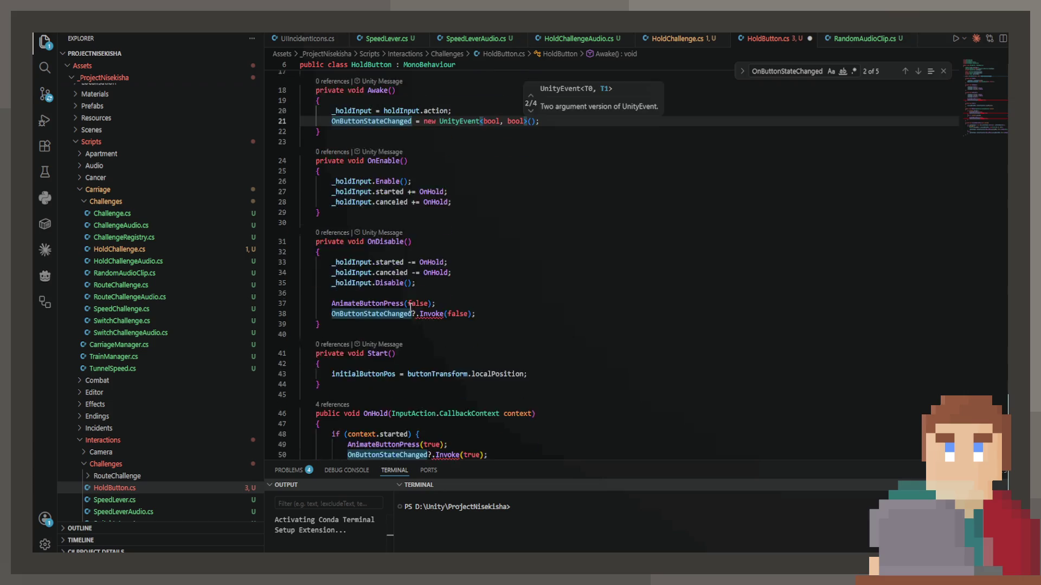
{"action": "scroll", "coordinate": [410, 305], "scroll_direction": "down", "scroll_amount": 5}
{"action": "left_click", "coordinate": [465, 151]}
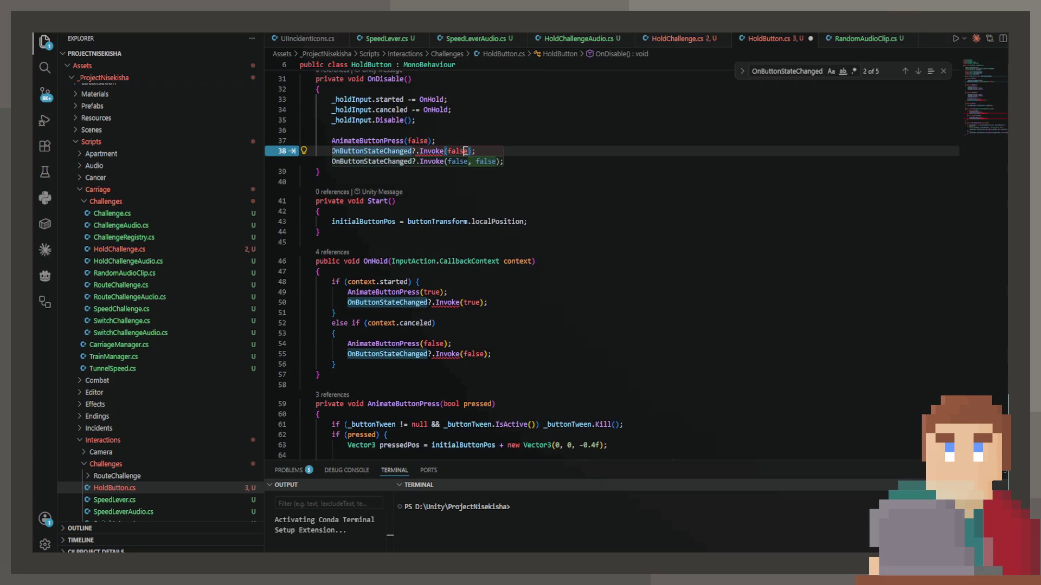
{"action": "type", "text": ", true"}
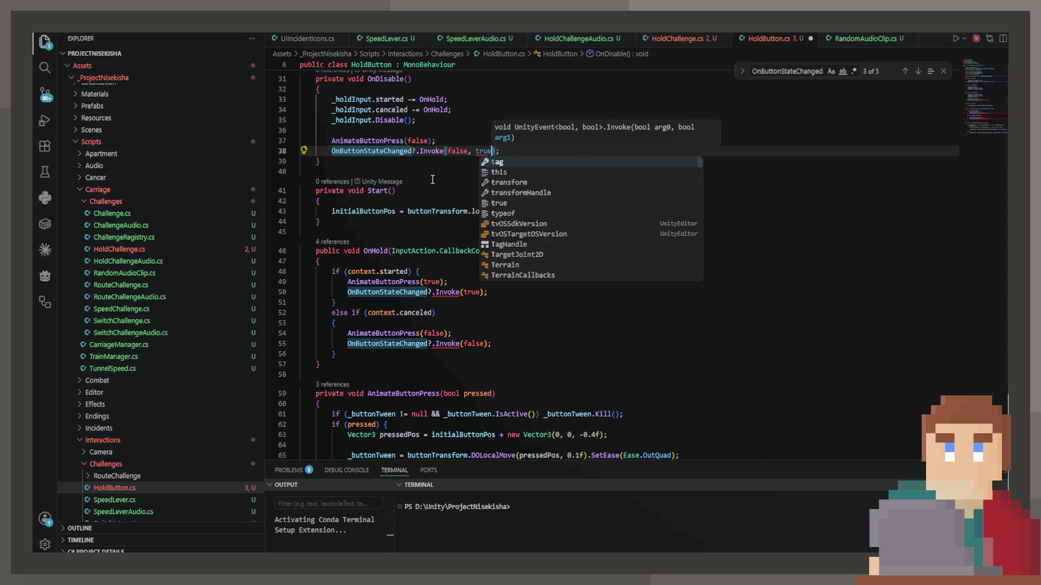
{"action": "key", "text": "Tab"}
{"action": "key", "text": "Tab"}
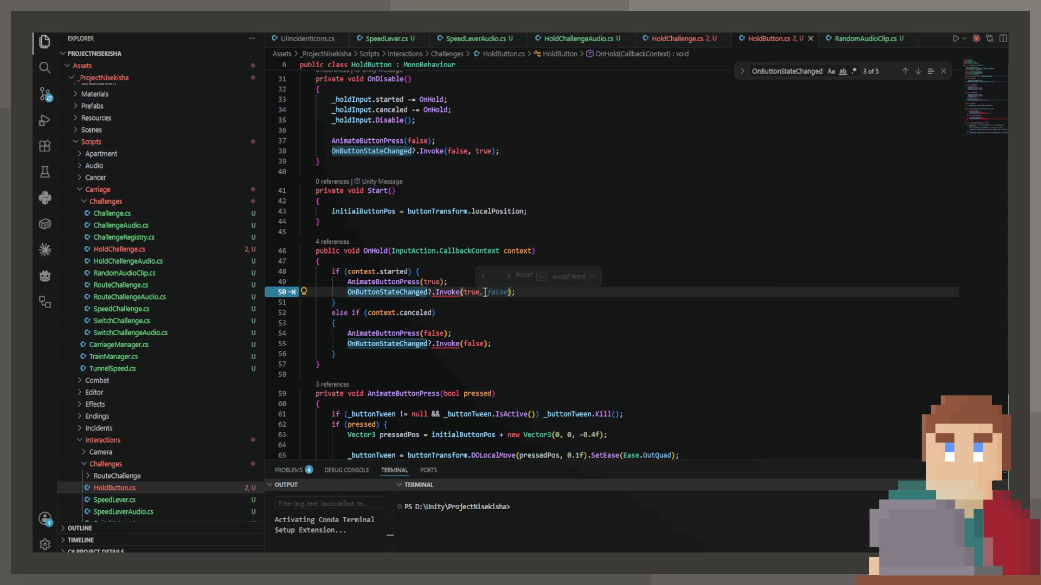
{"action": "key", "text": "Tab"}
{"action": "key", "text": "Tab"}
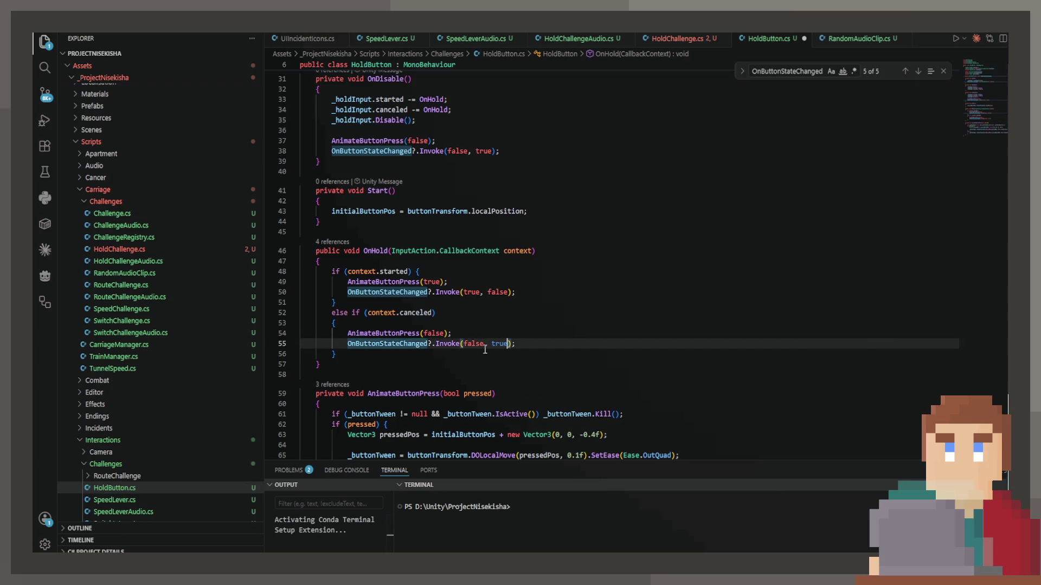
{"action": "double_click", "coordinate": [491, 344]}
{"action": "type", "text": "false"}
{"action": "scroll", "coordinate": [458, 358], "scroll_direction": "up", "scroll_amount": 5}
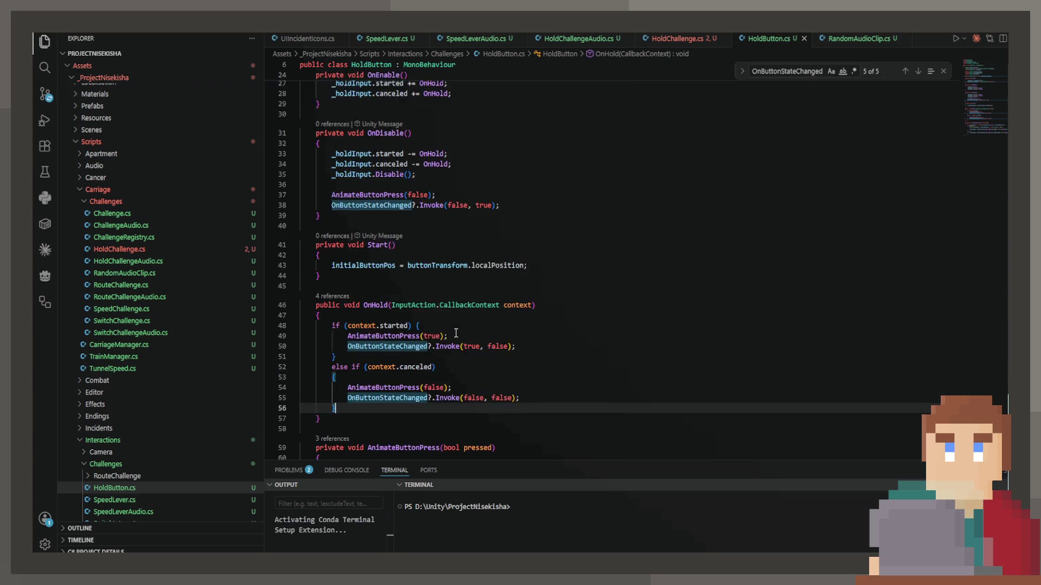
{"action": "scroll", "coordinate": [455, 324], "scroll_direction": "up", "scroll_amount": 4}
{"action": "left_click", "coordinate": [678, 39]}
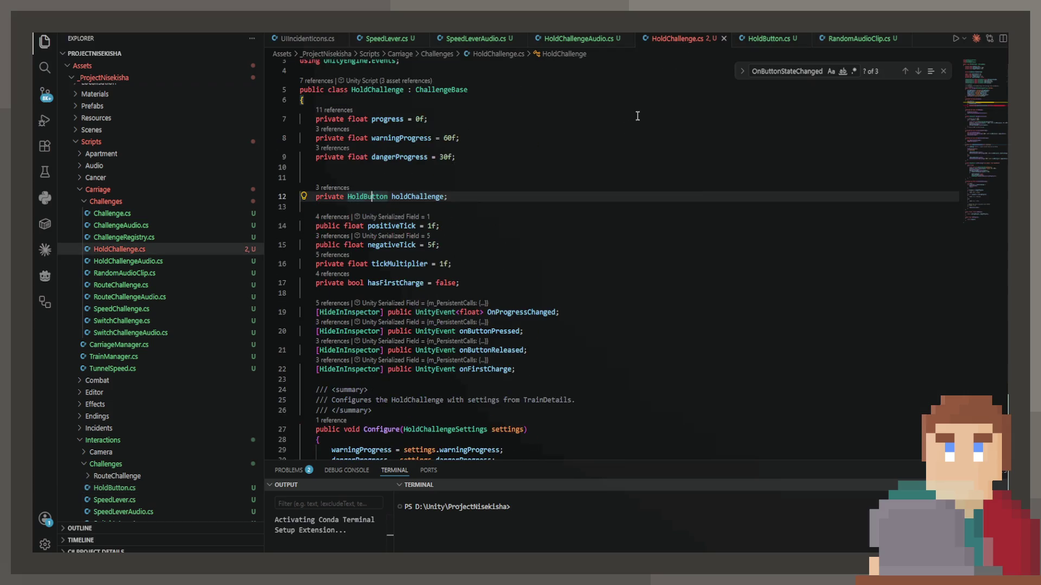
Step: Replace the handler's isReleased parameter with bool isDirty in OnButtonStateChanged
{"action": "scroll", "coordinate": [426, 226], "scroll_direction": "down", "scroll_amount": 6}
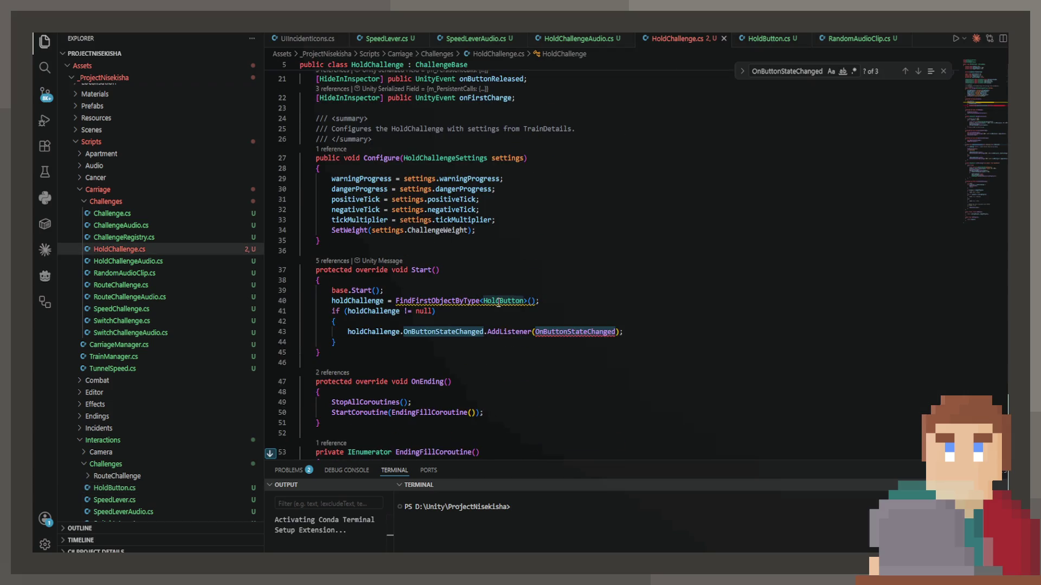
{"action": "left_click", "coordinate": [575, 331], "text": "ctrl"}
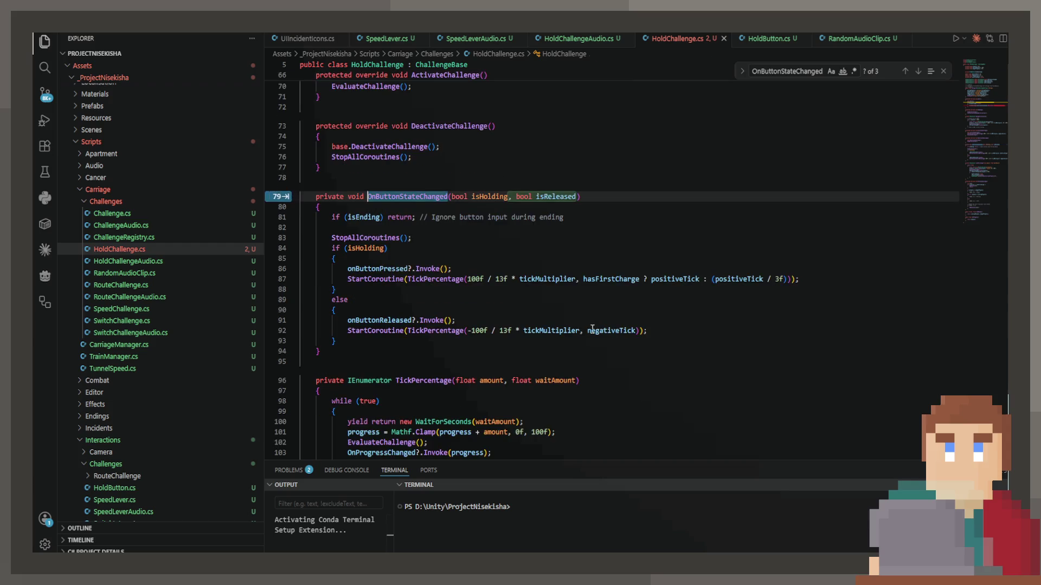
{"action": "left_click_drag", "start_coordinate": [575, 196], "coordinate": [511, 196]}
{"action": "key", "text": "BackSpace"}
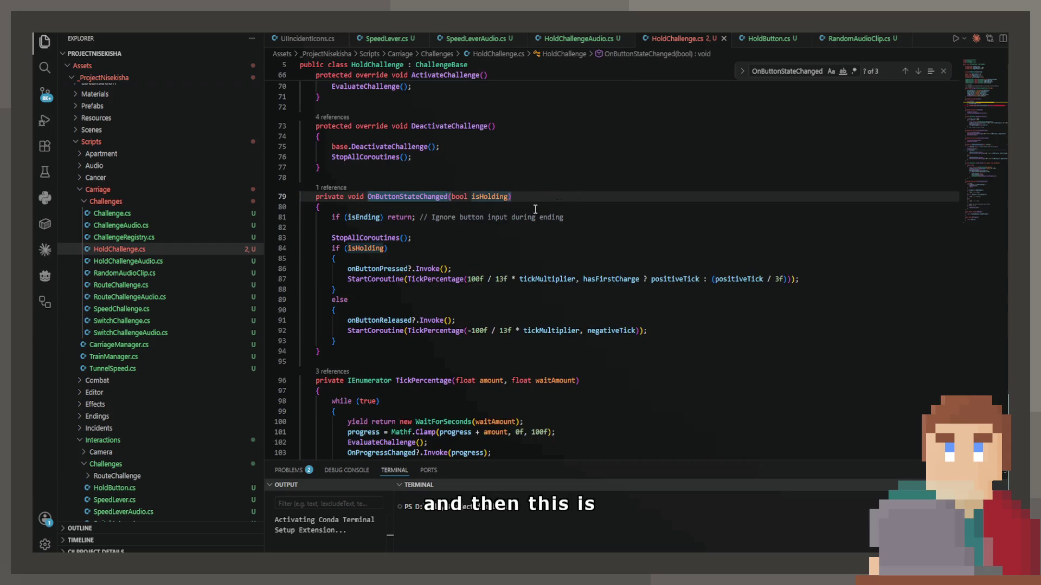
{"action": "type", "text": ", bool i"}
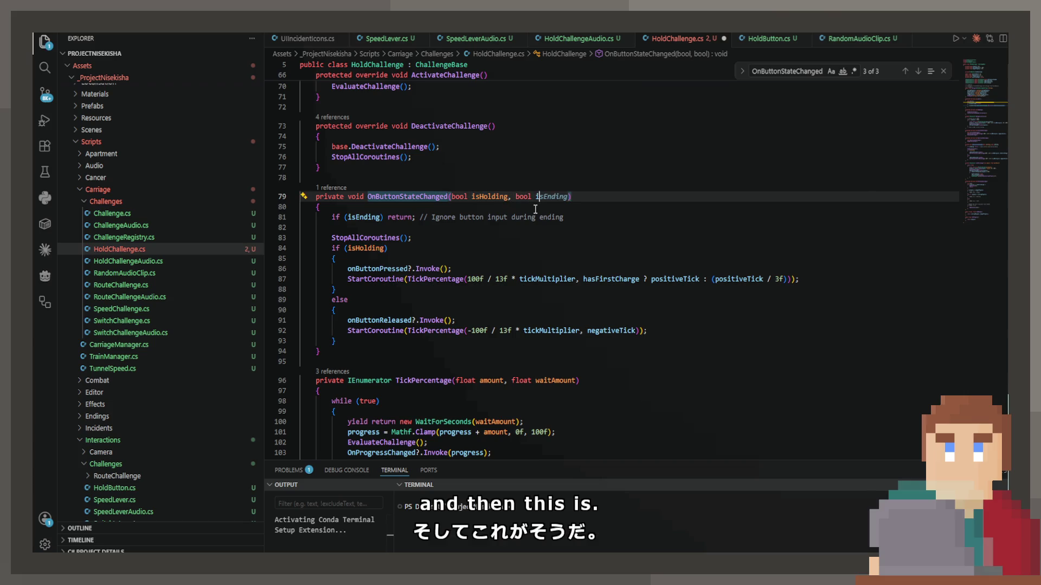
{"action": "type", "text": "sDirty"}
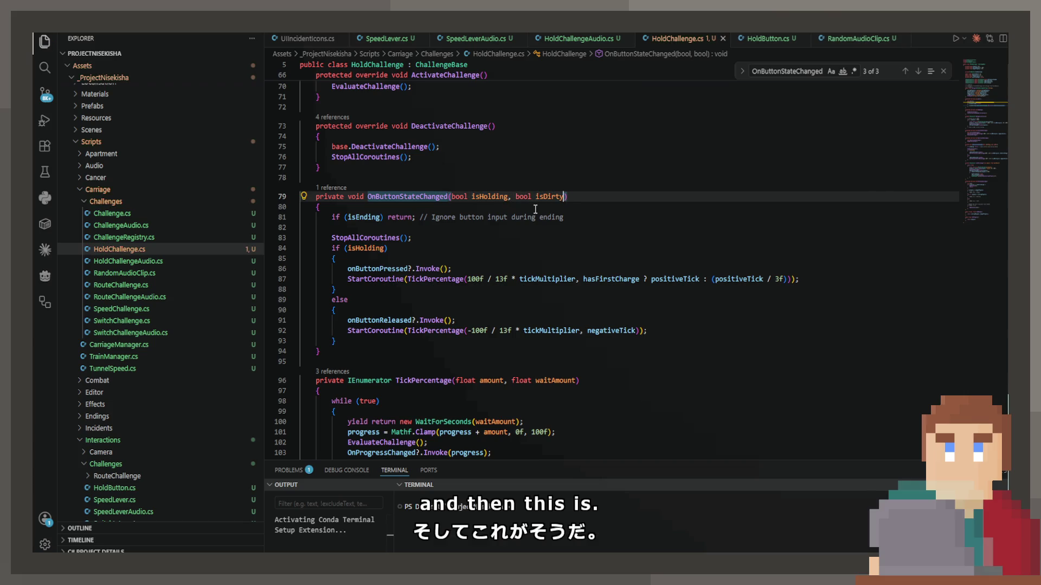
Step: Insert an isDirty if-check at the top of the holding branch
{"action": "scroll", "coordinate": [535, 209], "scroll_direction": "up", "scroll_amount": 10}
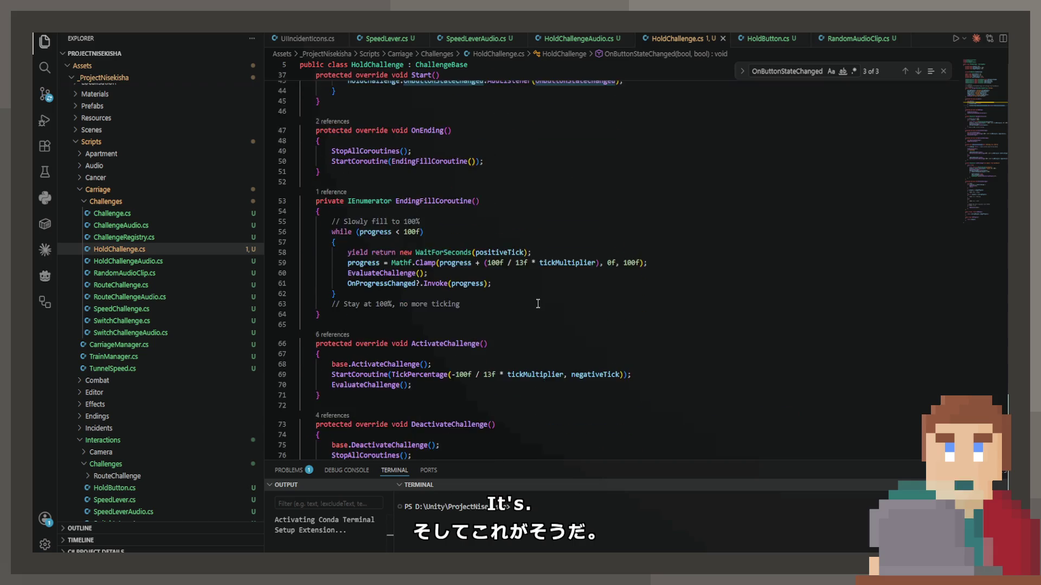
{"action": "scroll", "coordinate": [538, 304], "scroll_direction": "down", "scroll_amount": 10}
{"action": "left_click", "coordinate": [453, 214]}
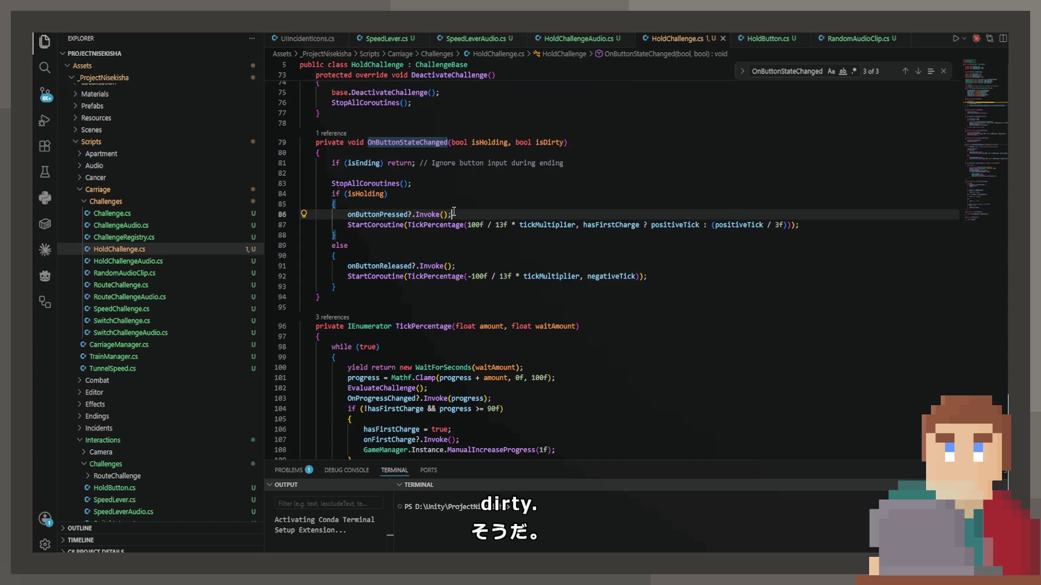
{"action": "left_click", "coordinate": [456, 265]}
{"action": "double_click", "coordinate": [387, 266]}
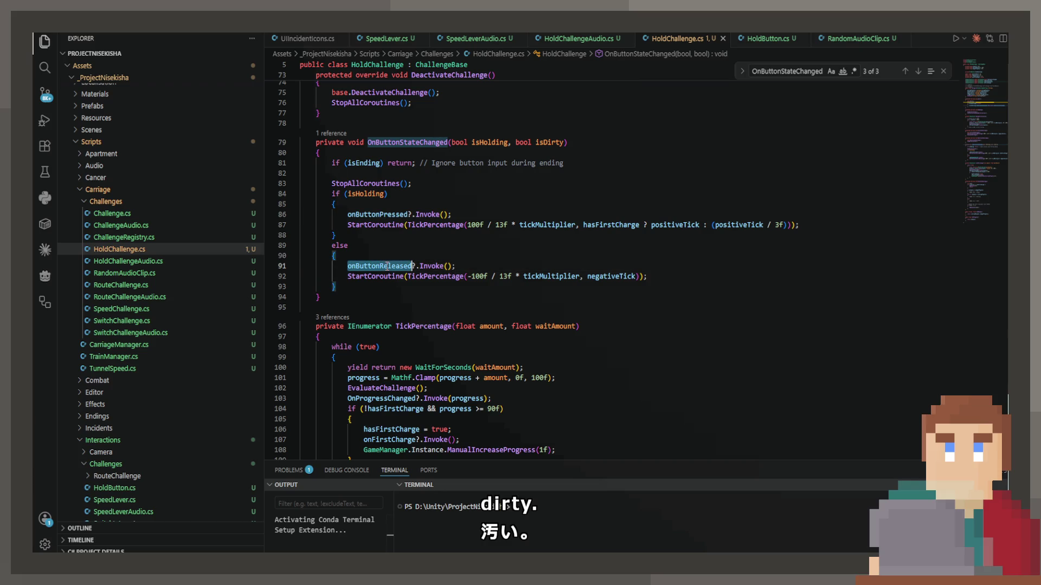
{"action": "left_click", "coordinate": [375, 204]}
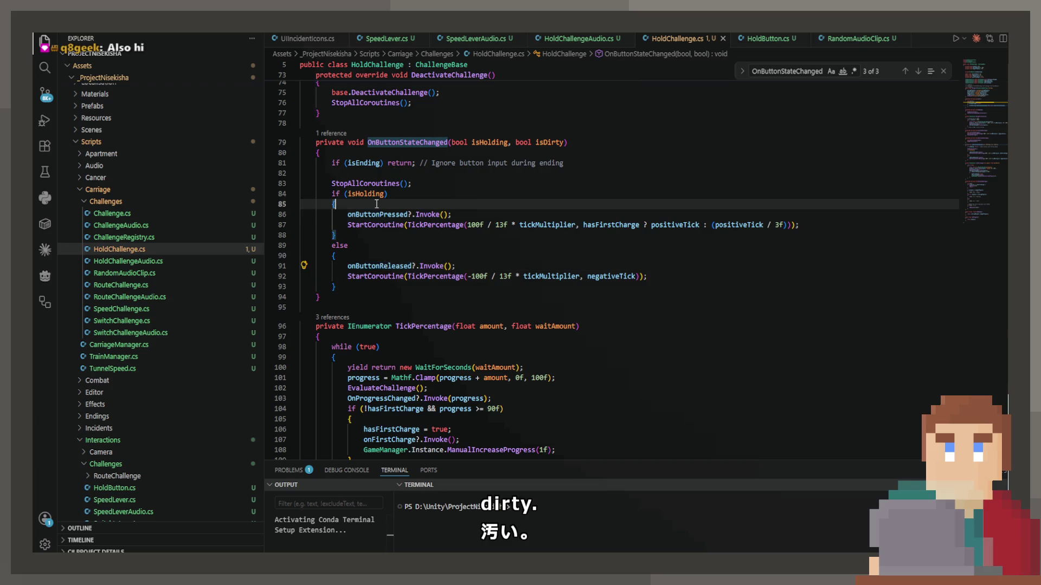
{"action": "key", "text": "Return"}
{"action": "type", "text": "if"}
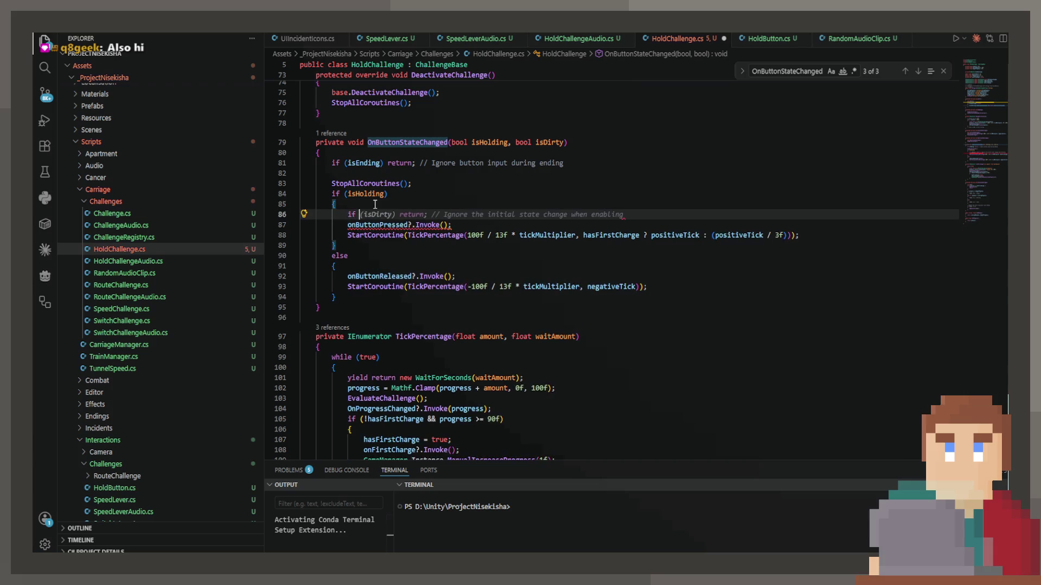
{"action": "key", "text": "Tab"}
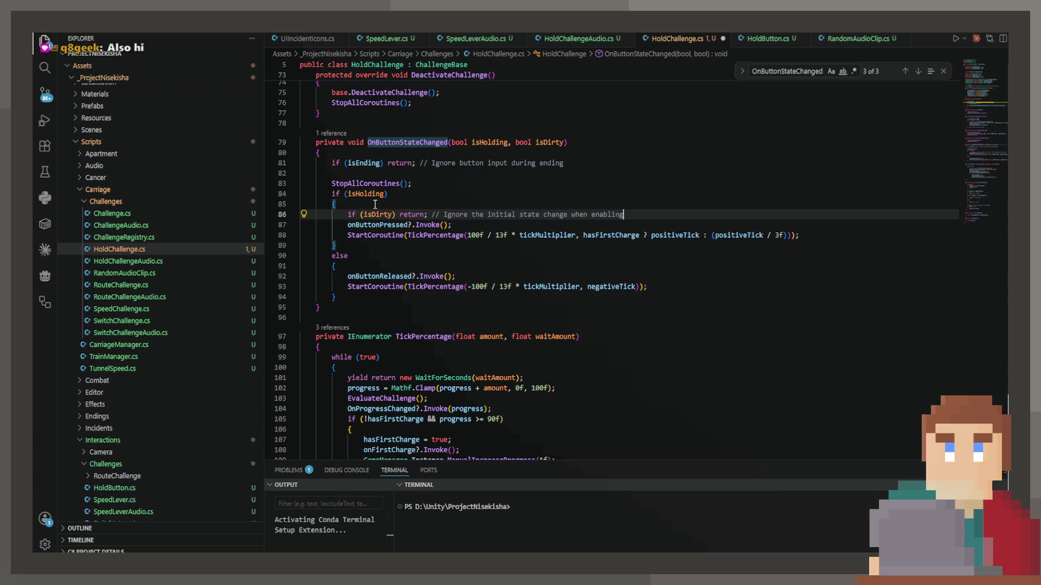
Step: Make it if (!isDirty) guarding onButtonPressed, guard onButtonReleased likewise, and return to Unity
{"action": "left_click", "coordinate": [367, 214]}
{"action": "type", "text": "!"}
{"action": "left_click", "coordinate": [407, 214]}
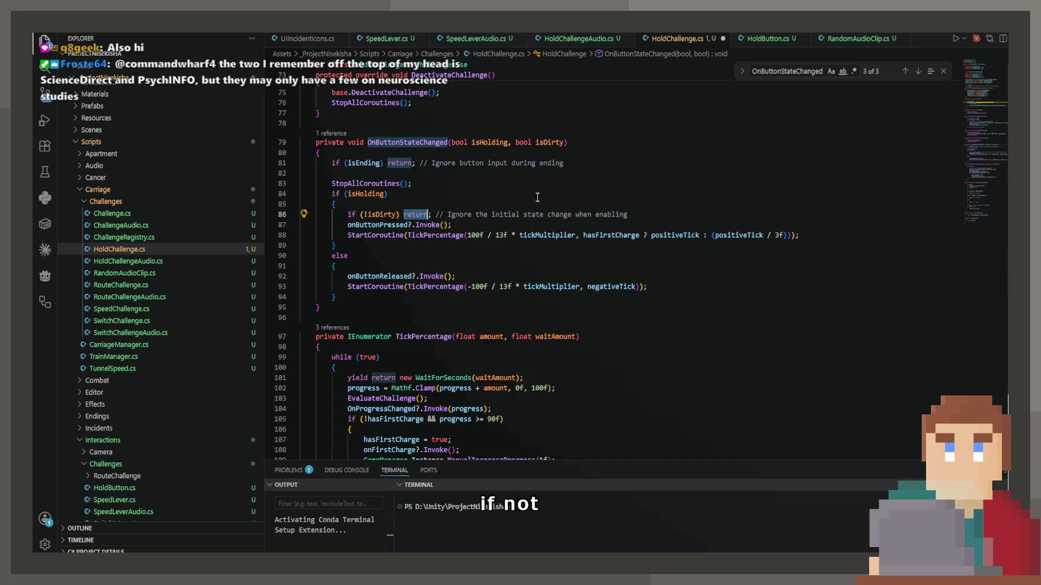
{"action": "left_click_drag", "start_coordinate": [629, 214], "coordinate": [400, 214]}
{"action": "key", "text": "BackSpace"}
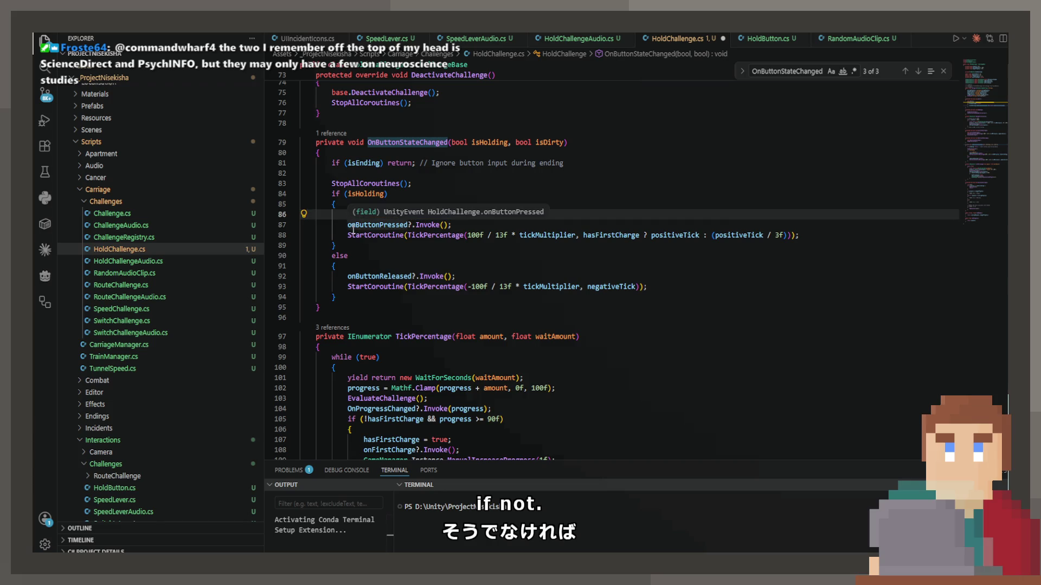
{"action": "key", "text": "Tab"}
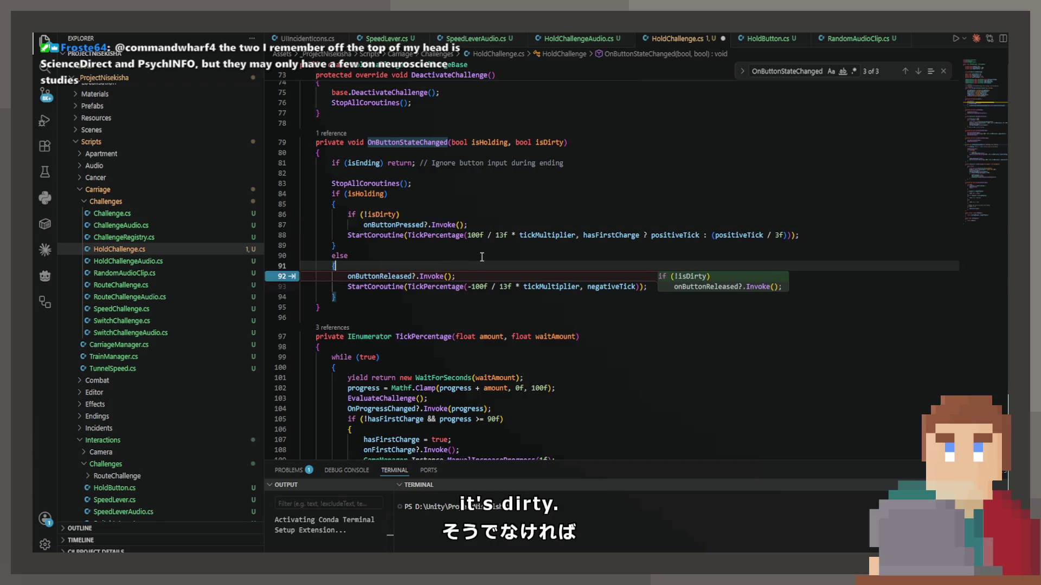
{"action": "key", "text": "Tab"}
{"action": "left_click", "coordinate": [487, 262]}
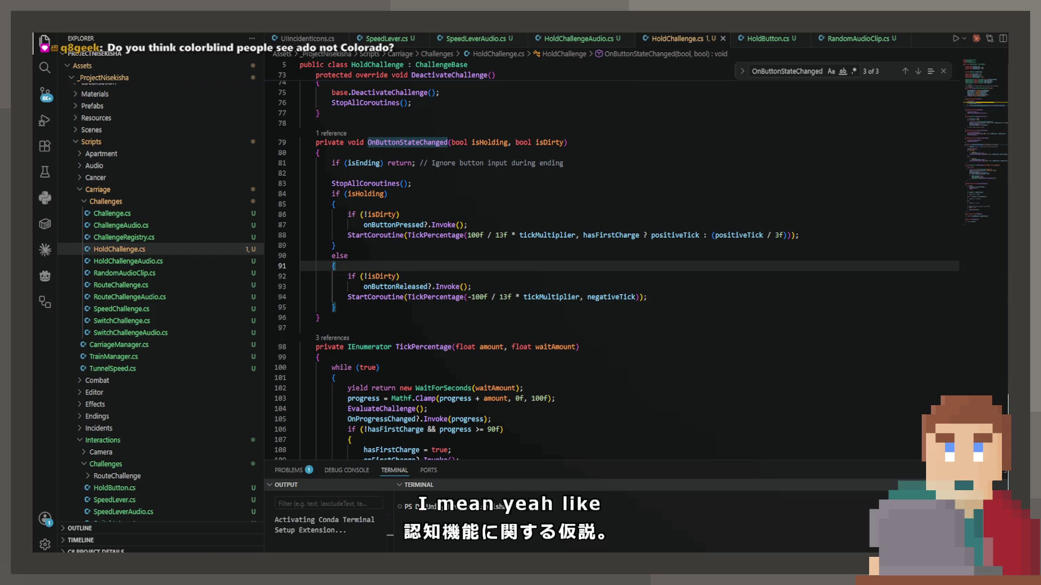
{"action": "key", "text": "alt+Tab"}
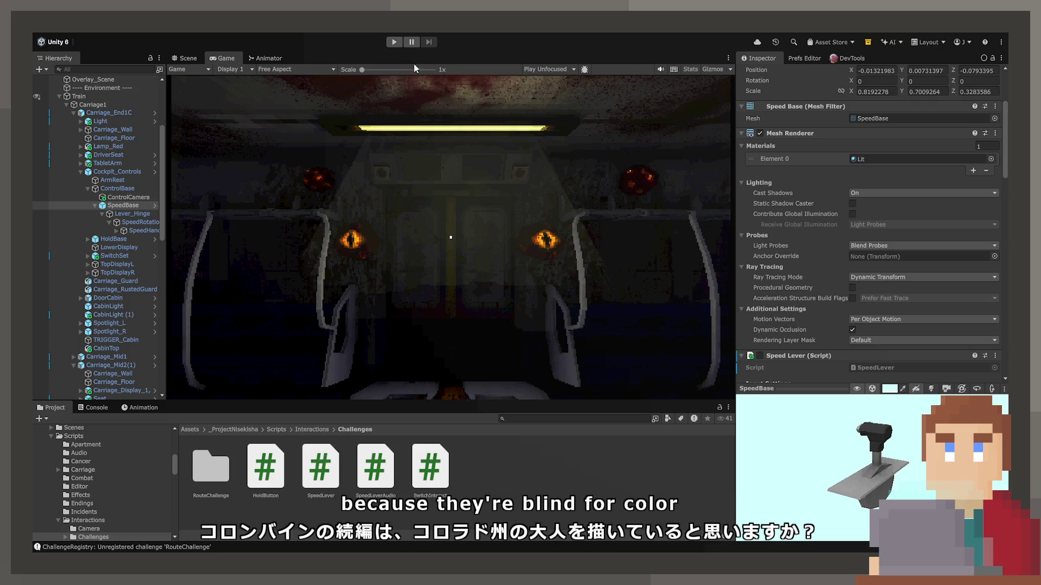
{"action": "left_click", "coordinate": [390, 43]}
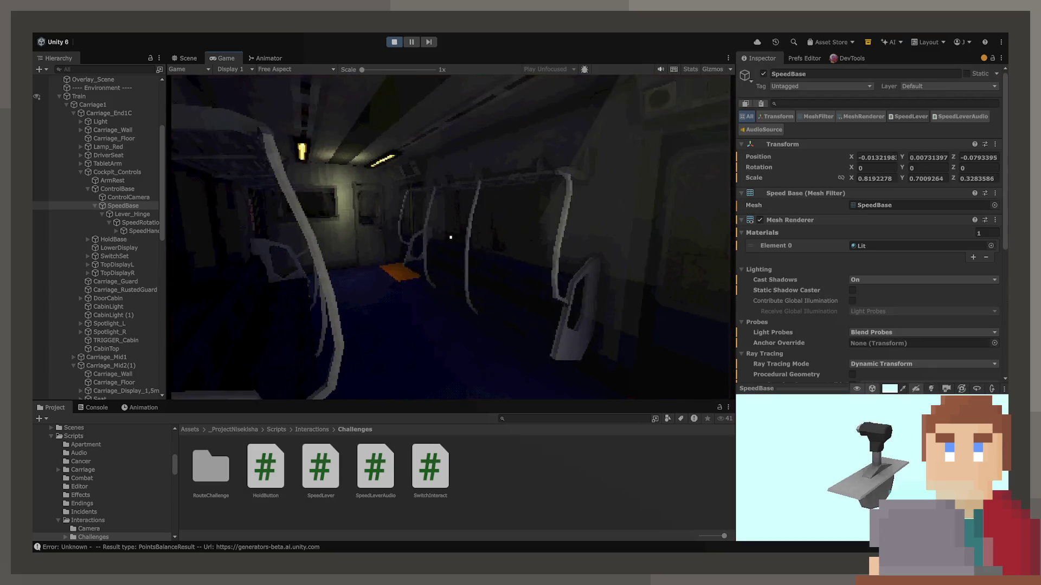
{"action": "key", "text": "w"}
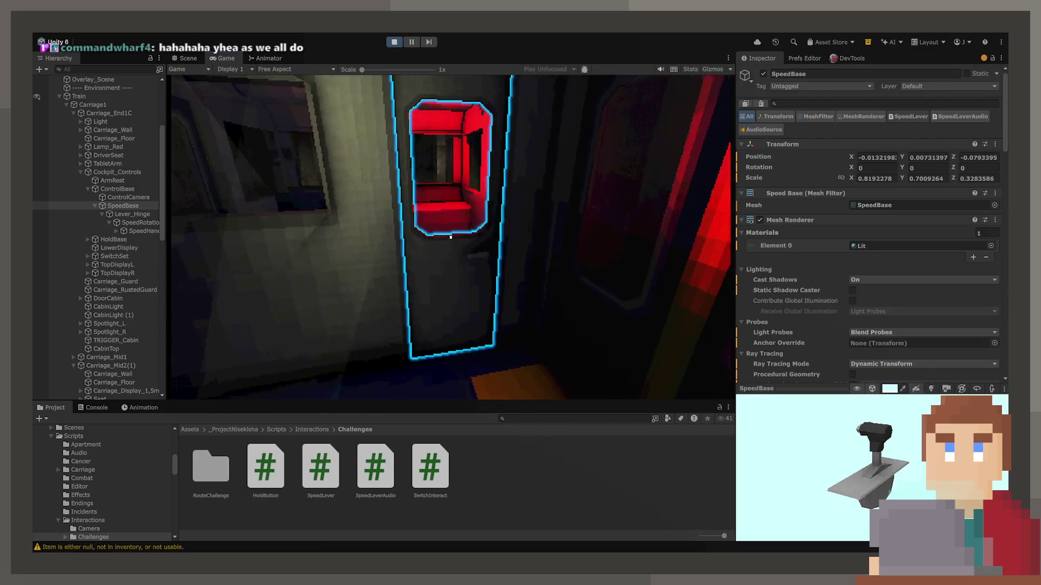
{"action": "left_click", "coordinate": [450, 238]}
{"action": "key", "text": "w"}
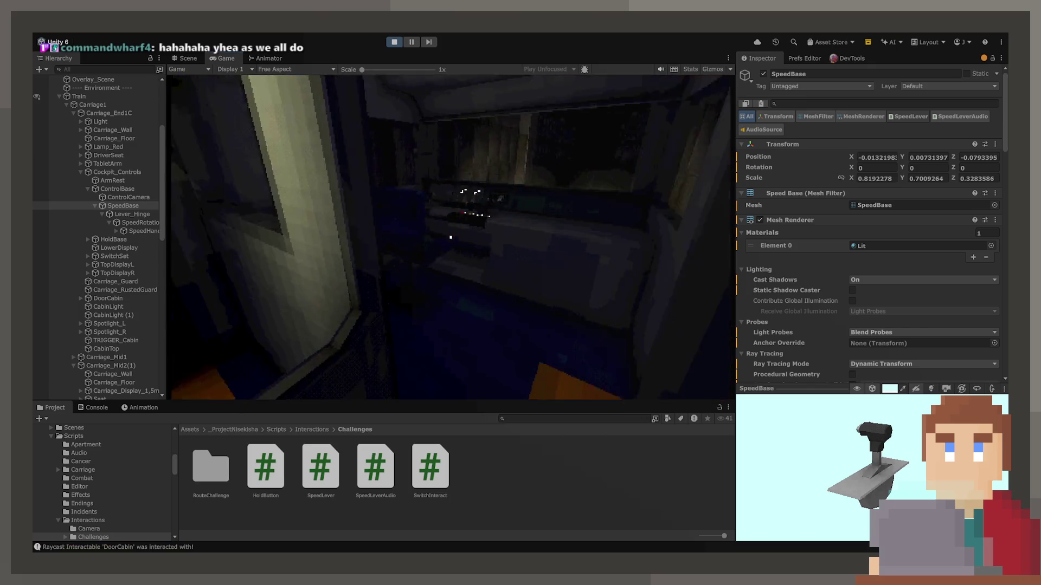
{"action": "left_click", "coordinate": [451, 237]}
{"action": "left_click", "coordinate": [451, 237]}
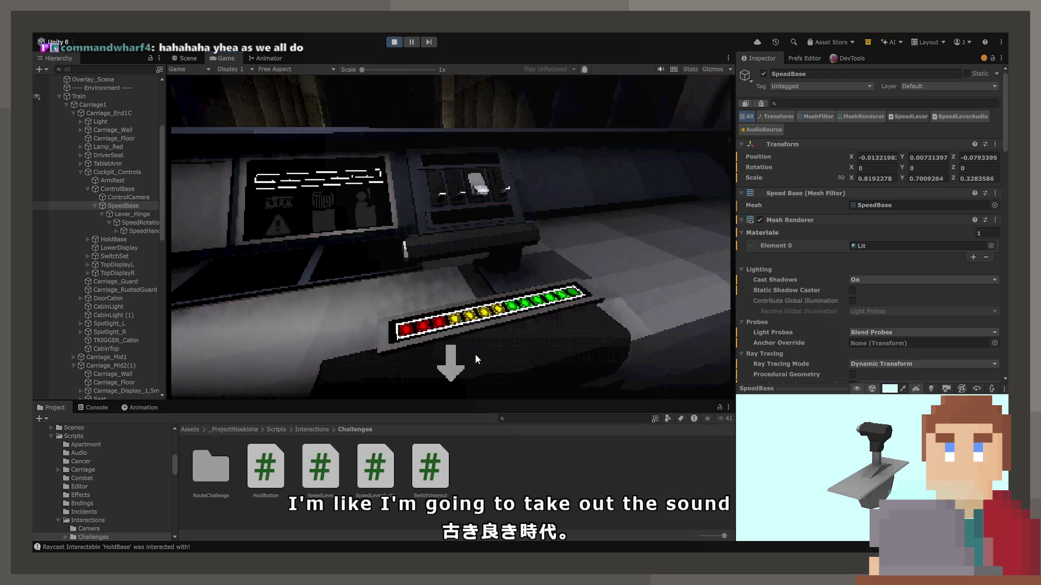
{"action": "left_click_drag", "start_coordinate": [452, 242], "coordinate": [450, 368]}
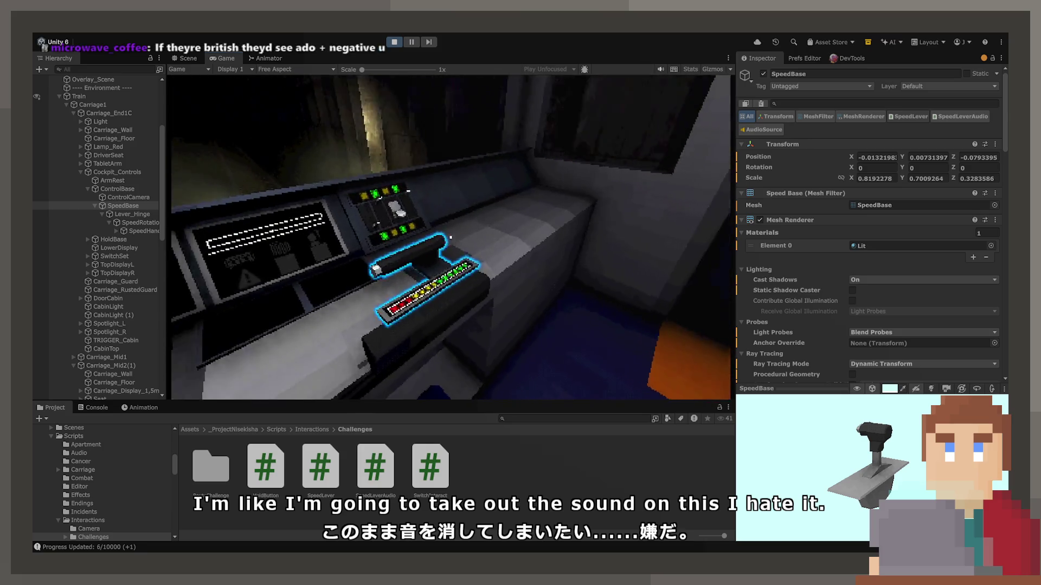
{"action": "left_click", "coordinate": [450, 237]}
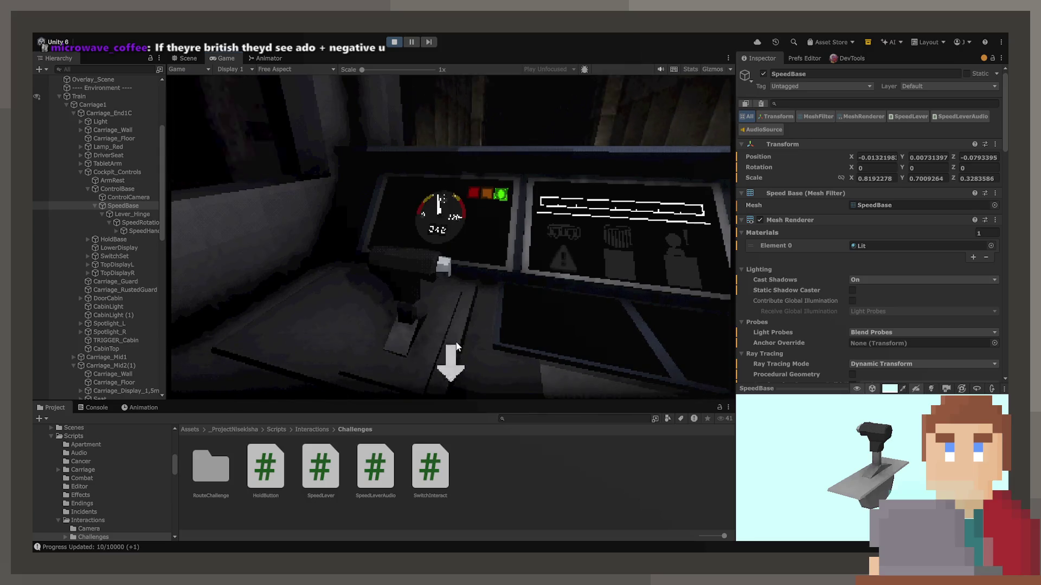
{"action": "left_click", "coordinate": [433, 238]}
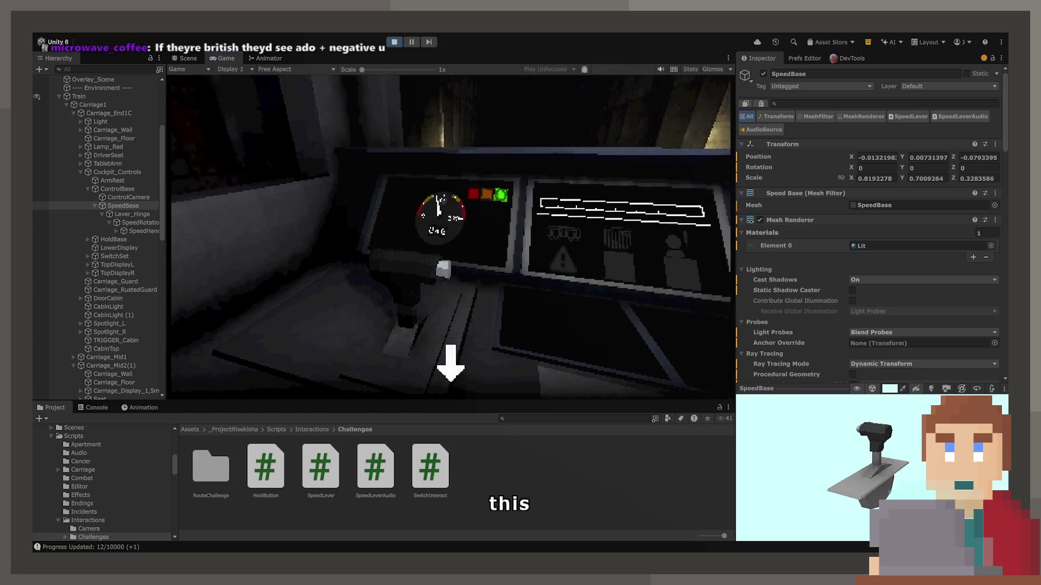
{"action": "left_click", "coordinate": [450, 237]}
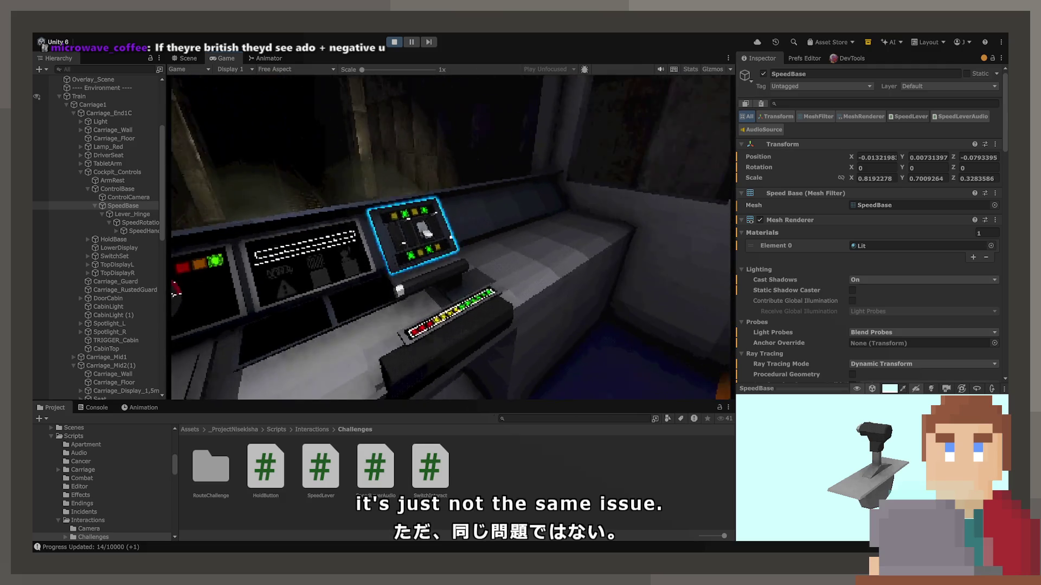
{"action": "left_click", "coordinate": [451, 236]}
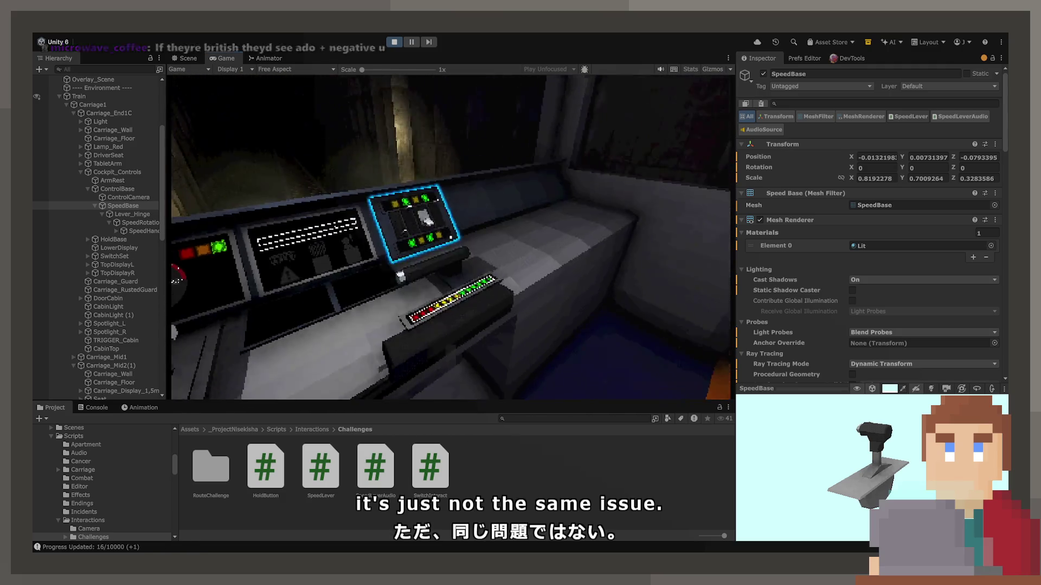
{"action": "left_click", "coordinate": [439, 281]}
{"action": "left_click", "coordinate": [450, 242]}
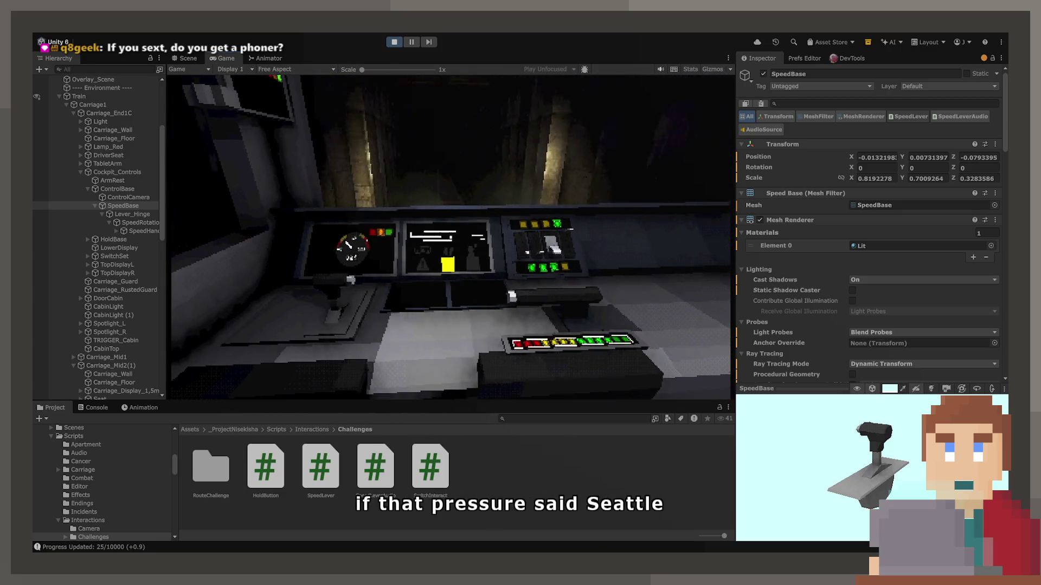
{"action": "left_click", "coordinate": [442, 233]}
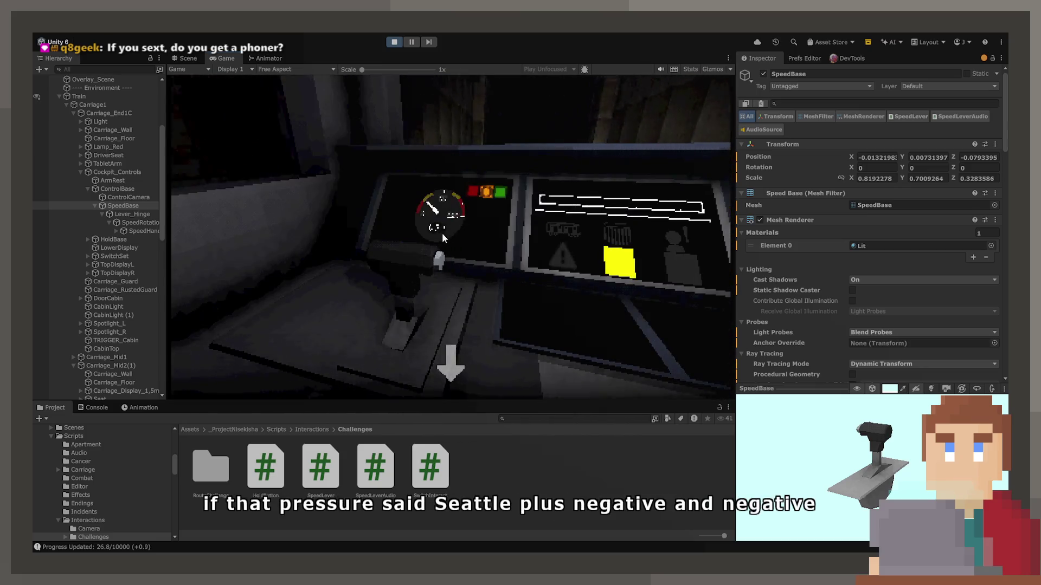
{"action": "left_click", "coordinate": [460, 367]}
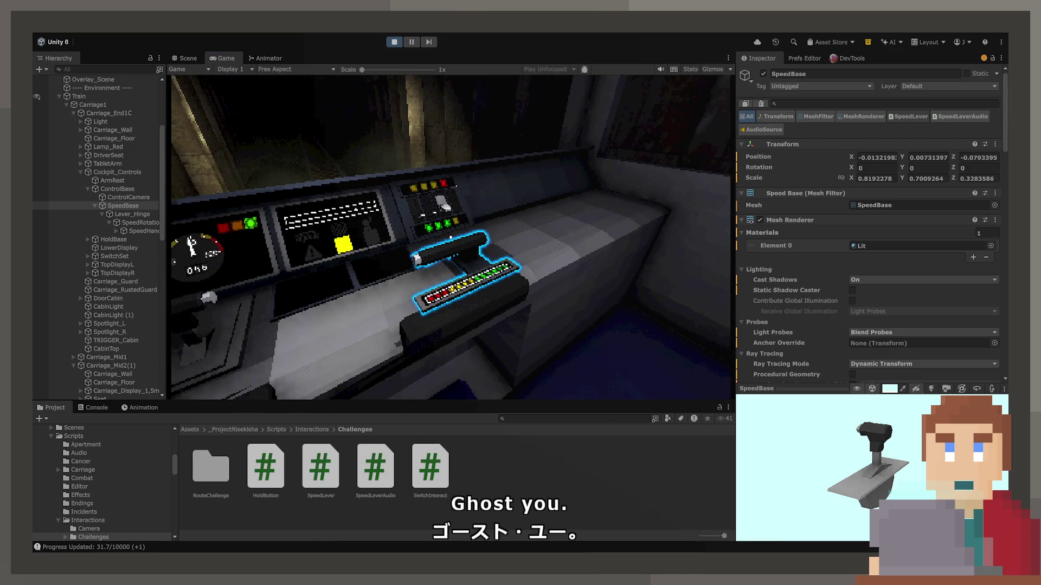
{"action": "key", "text": "ctrl+p"}
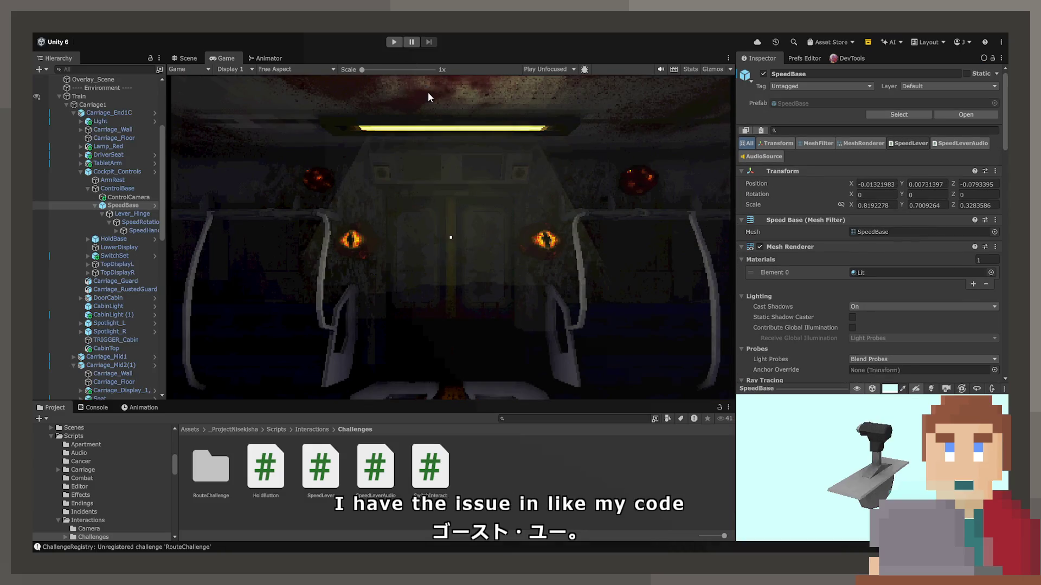
Step: Return to the Scene view and select the lever's HandHold part
{"action": "left_click", "coordinate": [182, 58]}
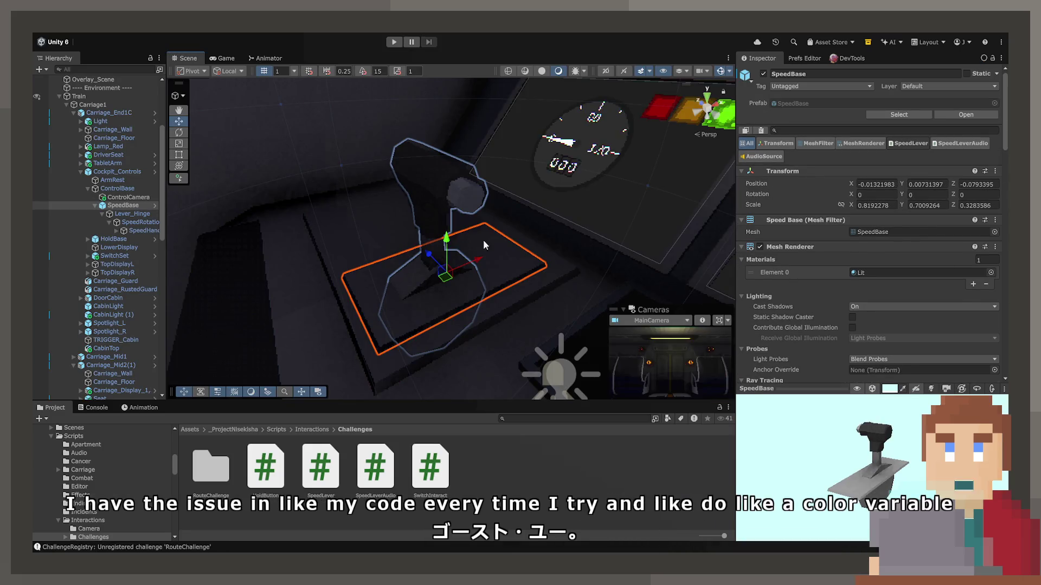
{"action": "left_click", "coordinate": [557, 147]}
{"action": "left_click", "coordinate": [557, 146]}
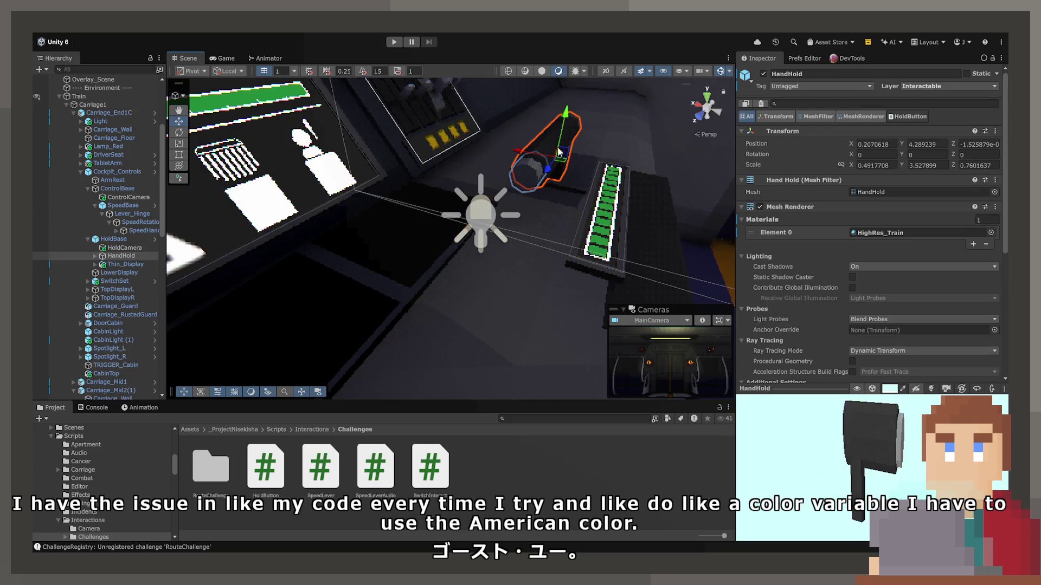
{"action": "scroll", "coordinate": [786, 287], "scroll_direction": "down", "scroll_amount": 5}
{"action": "scroll", "coordinate": [785, 287], "scroll_direction": "down", "scroll_amount": 3}
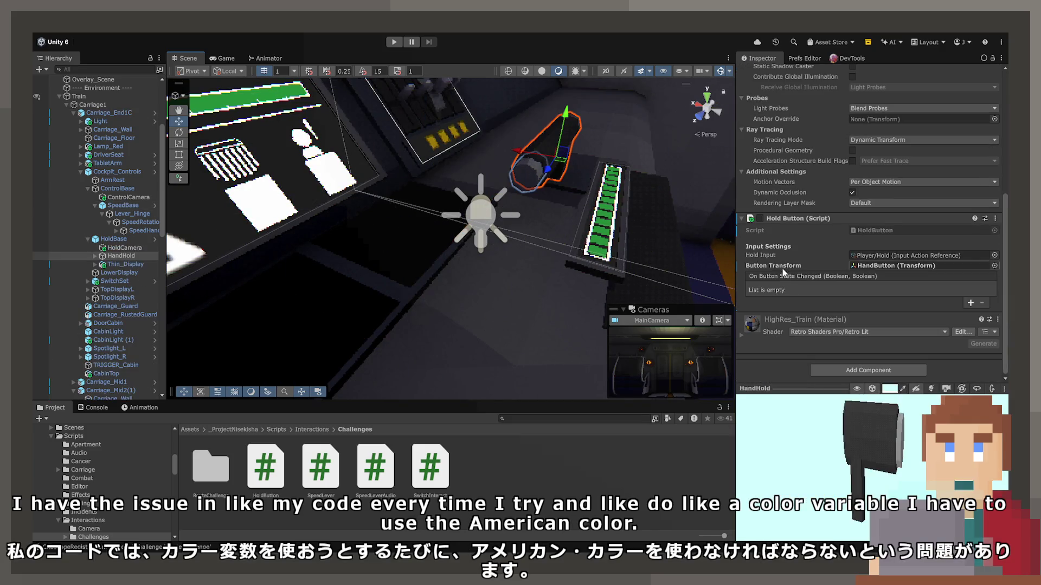
Step: Inspect HoldBase and its HoldCamera, HandHold and Thin_Display children for audio sources
{"action": "left_click", "coordinate": [108, 241]}
{"action": "scroll", "coordinate": [775, 269], "scroll_direction": "down", "scroll_amount": 10}
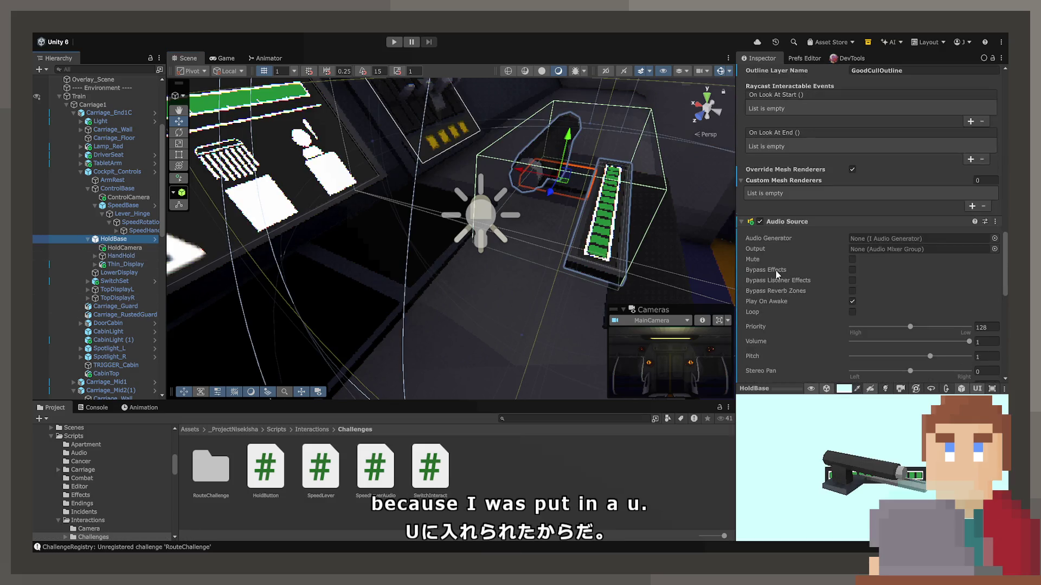
{"action": "scroll", "coordinate": [776, 271], "scroll_direction": "up", "scroll_amount": 5}
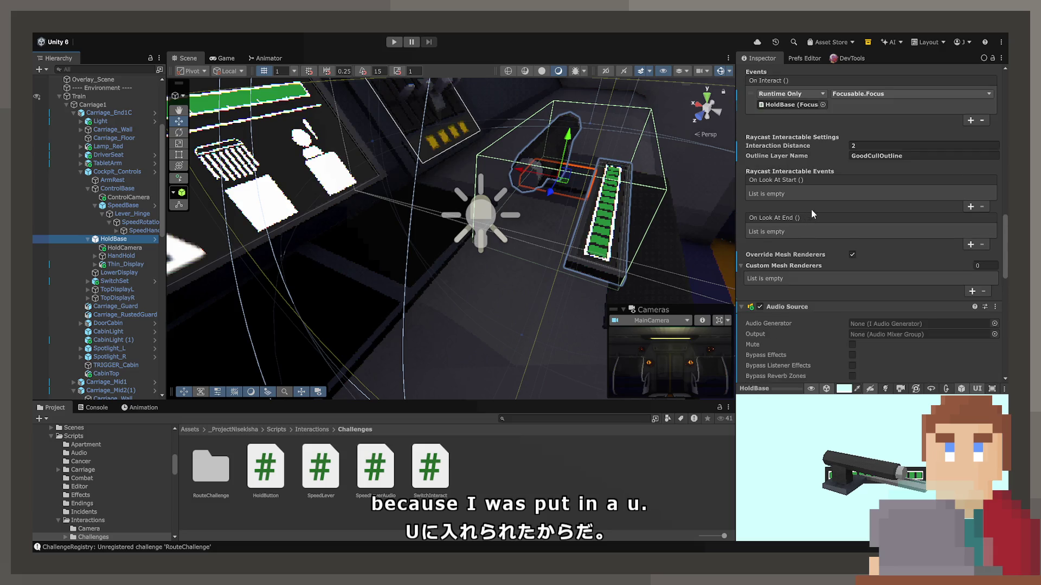
{"action": "scroll", "coordinate": [808, 211], "scroll_direction": "down", "scroll_amount": 15}
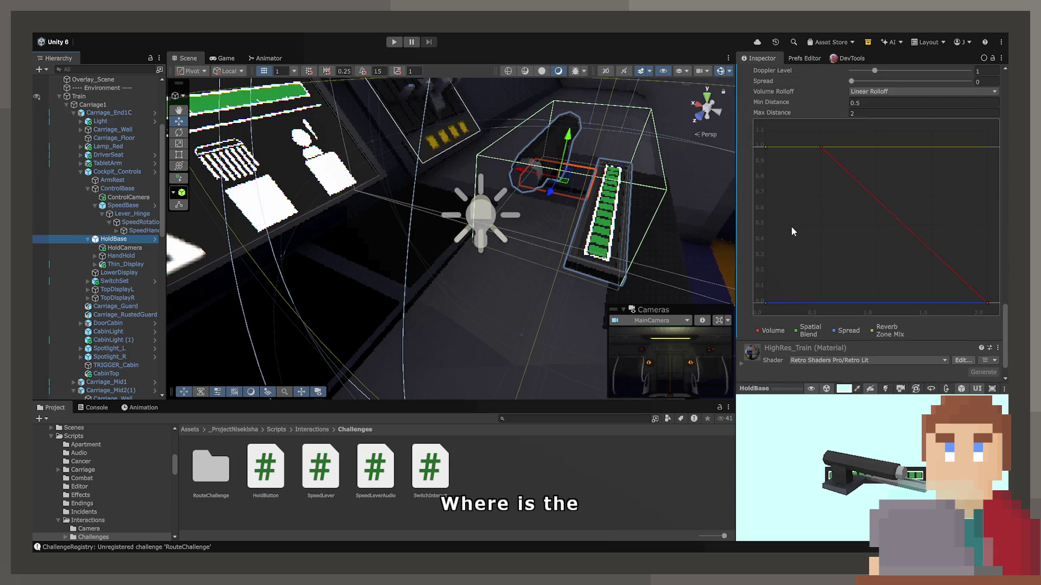
{"action": "scroll", "coordinate": [792, 231], "scroll_direction": "up", "scroll_amount": 12}
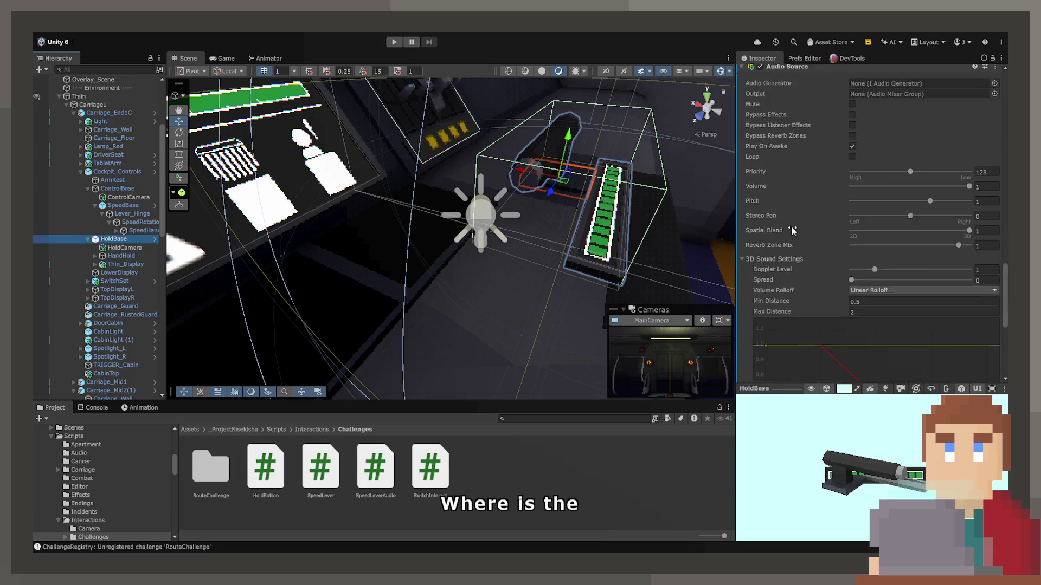
{"action": "left_click", "coordinate": [111, 248]}
{"action": "left_click", "coordinate": [115, 254]}
{"action": "left_click", "coordinate": [115, 264]}
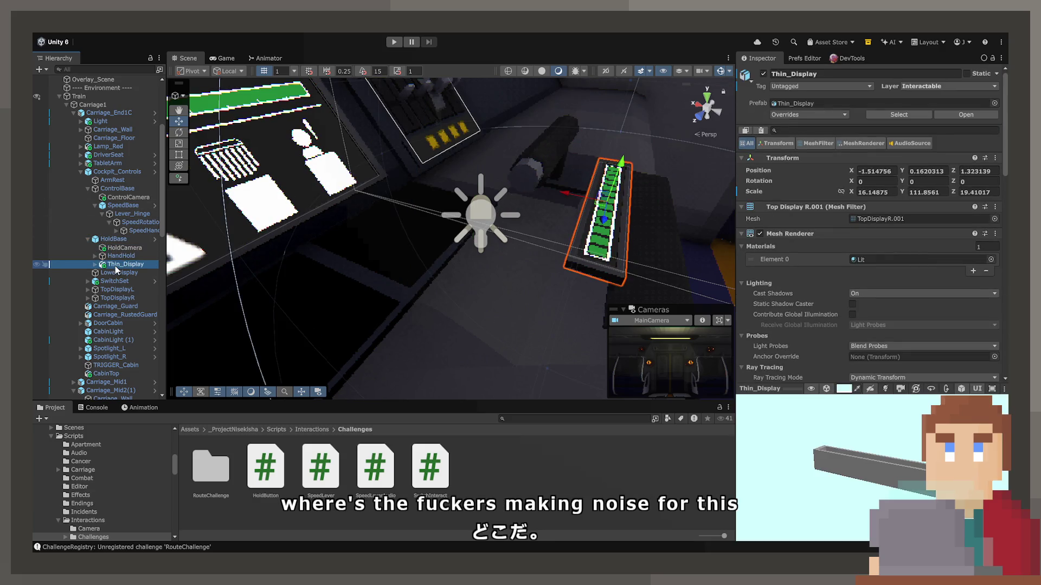
Step: Filter Game_Manager's Inspector to Hold Challenge Audio and ping its Button-Press-01 clip
{"action": "scroll", "coordinate": [57, 242], "scroll_direction": "up", "scroll_amount": 5}
{"action": "left_click", "coordinate": [81, 139]}
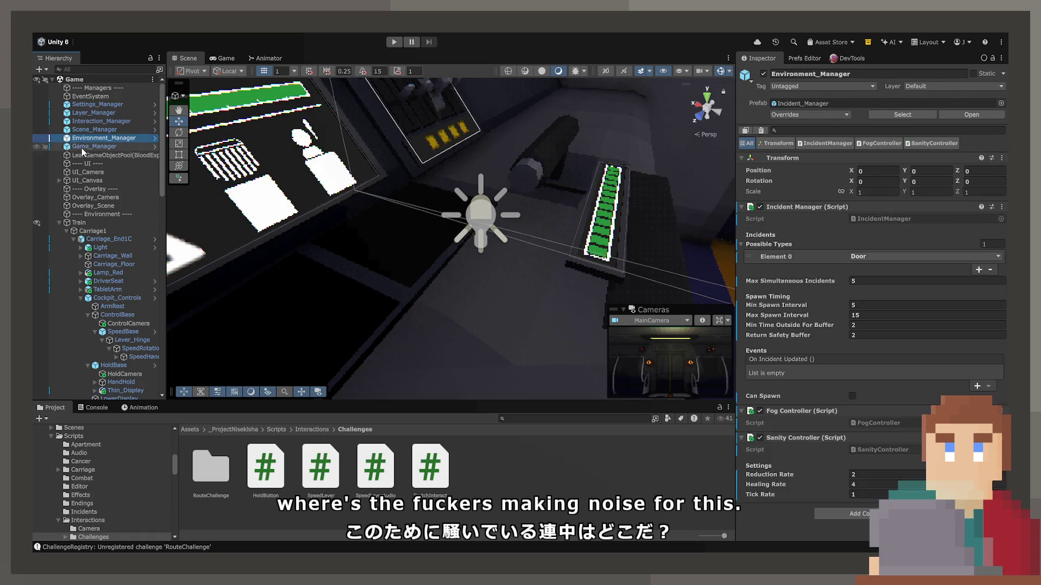
{"action": "left_click", "coordinate": [82, 148]}
{"action": "scroll", "coordinate": [814, 325], "scroll_direction": "down", "scroll_amount": 15}
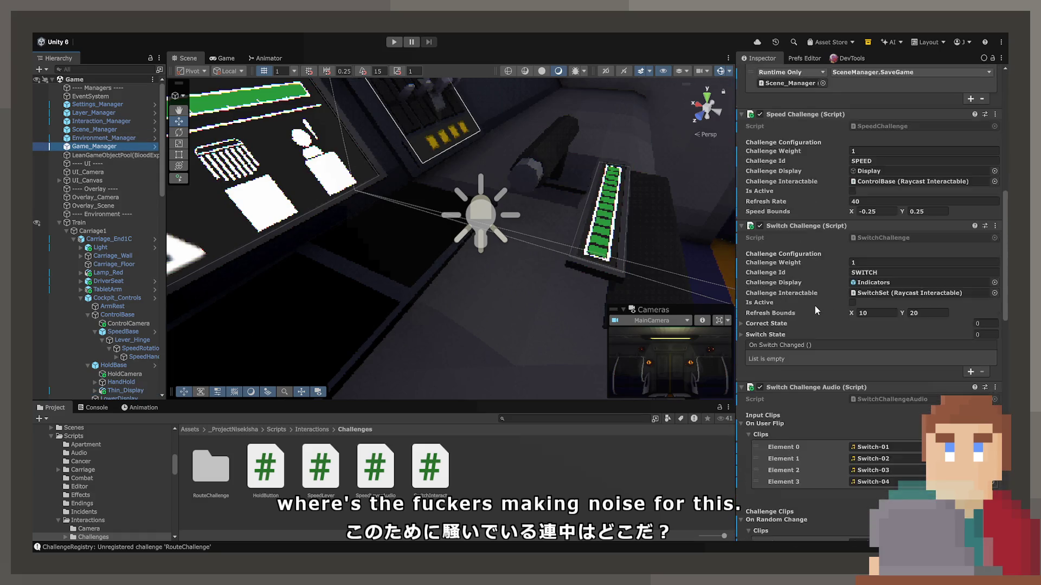
{"action": "scroll", "coordinate": [816, 310], "scroll_direction": "down", "scroll_amount": 5}
{"action": "scroll", "coordinate": [816, 304], "scroll_direction": "up", "scroll_amount": 8}
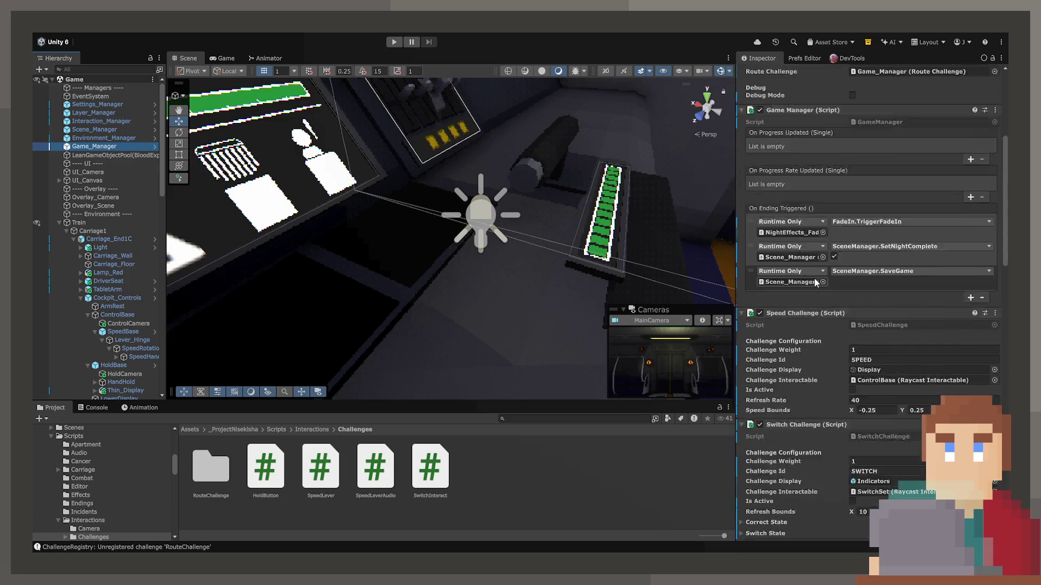
{"action": "scroll", "coordinate": [816, 292], "scroll_direction": "up", "scroll_amount": 8}
{"action": "left_click", "coordinate": [772, 169]}
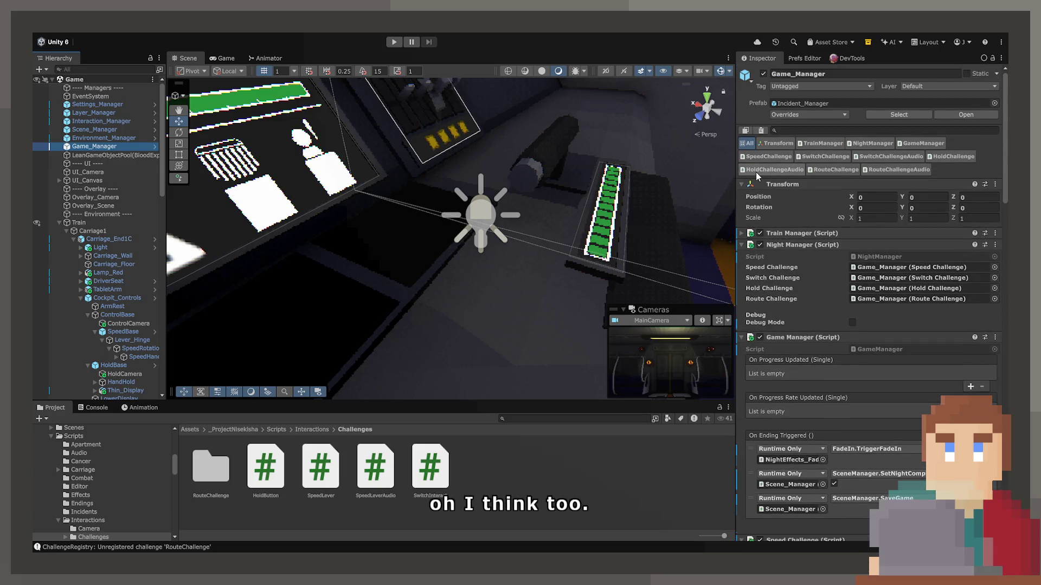
{"action": "left_click", "coordinate": [881, 244]}
{"action": "left_click", "coordinate": [881, 291]}
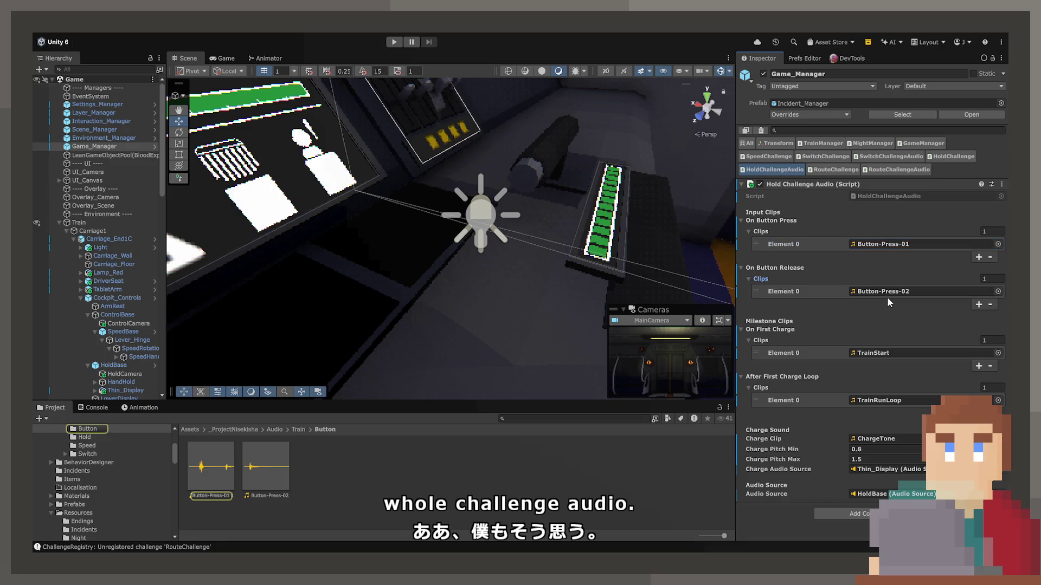
Step: Ping the Button-Press-02, TrainRunLoop and ChargeTone clips, then switch to the task notes
{"action": "left_click", "coordinate": [881, 353]}
{"action": "left_click", "coordinate": [885, 400]}
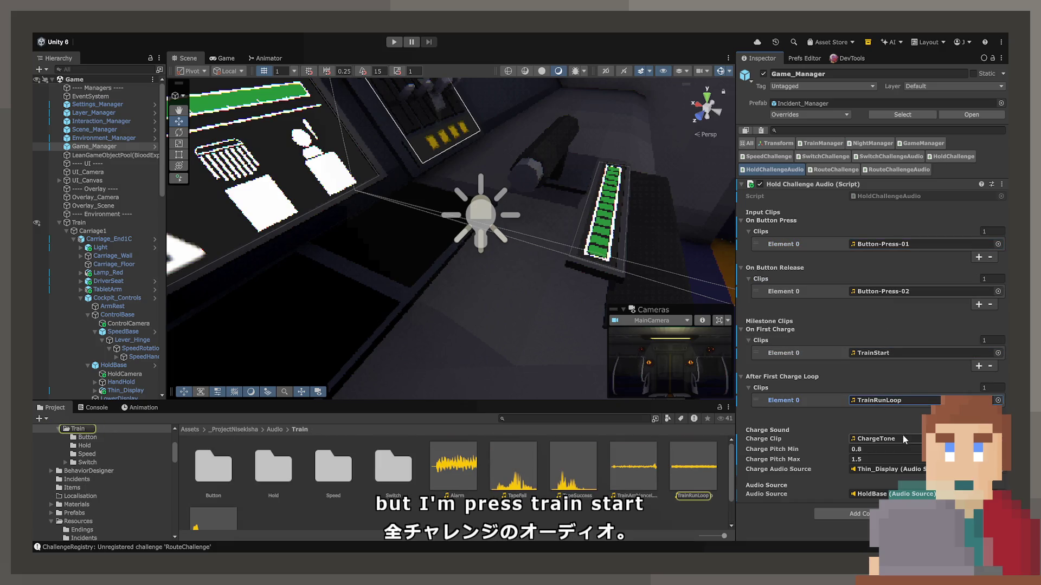
{"action": "left_click", "coordinate": [889, 438]}
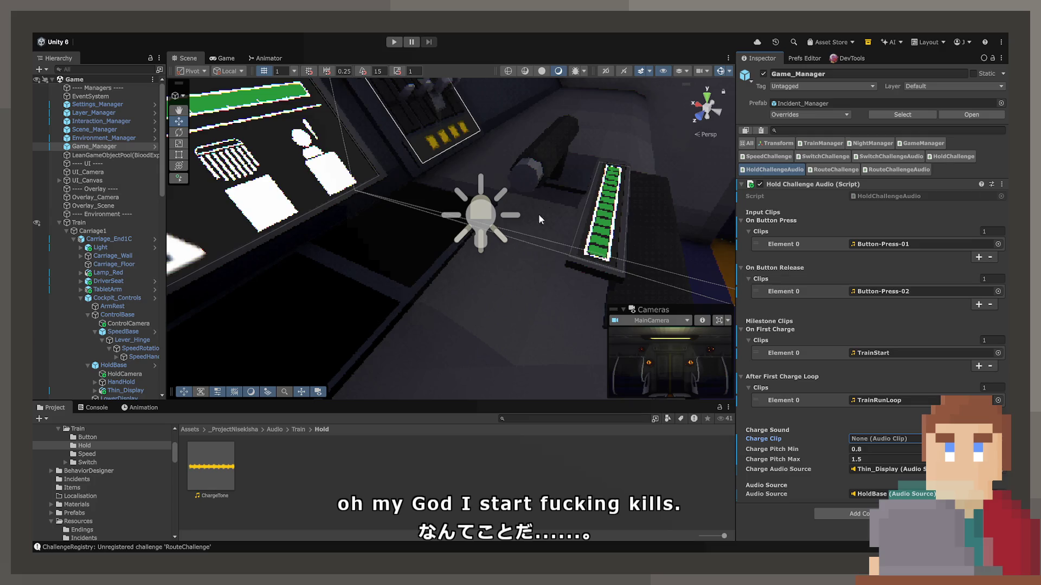
{"action": "mouse_move", "coordinate": [539, 216]}
{"action": "left_mouse_down"}
{"action": "mouse_move", "coordinate": [302, 226]}
{"action": "mouse_move", "coordinate": [320, 224]}
{"action": "mouse_move", "coordinate": [418, 287]}
{"action": "left_mouse_up"}
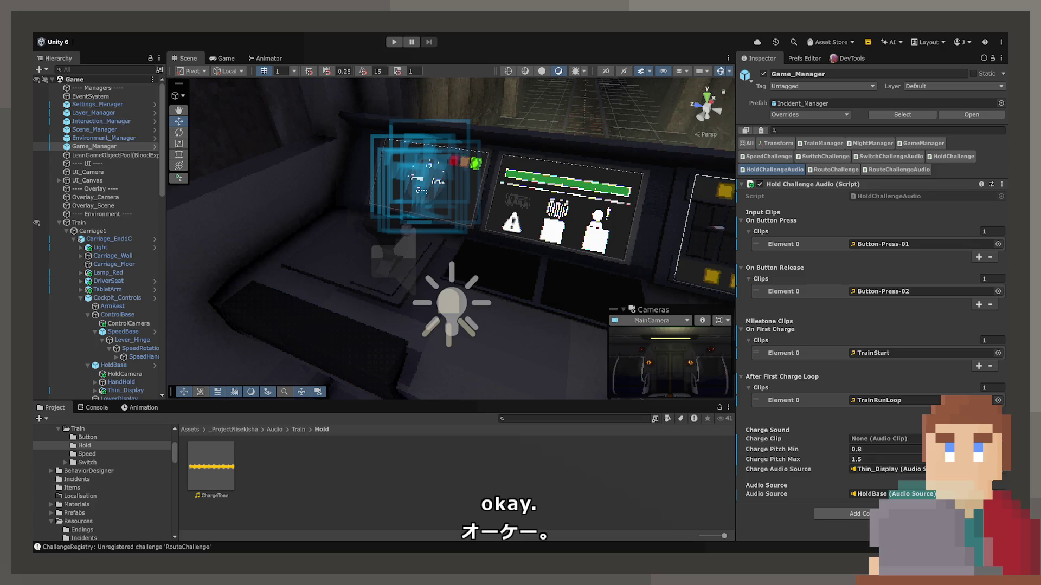
{"action": "key", "text": "alt+Tab"}
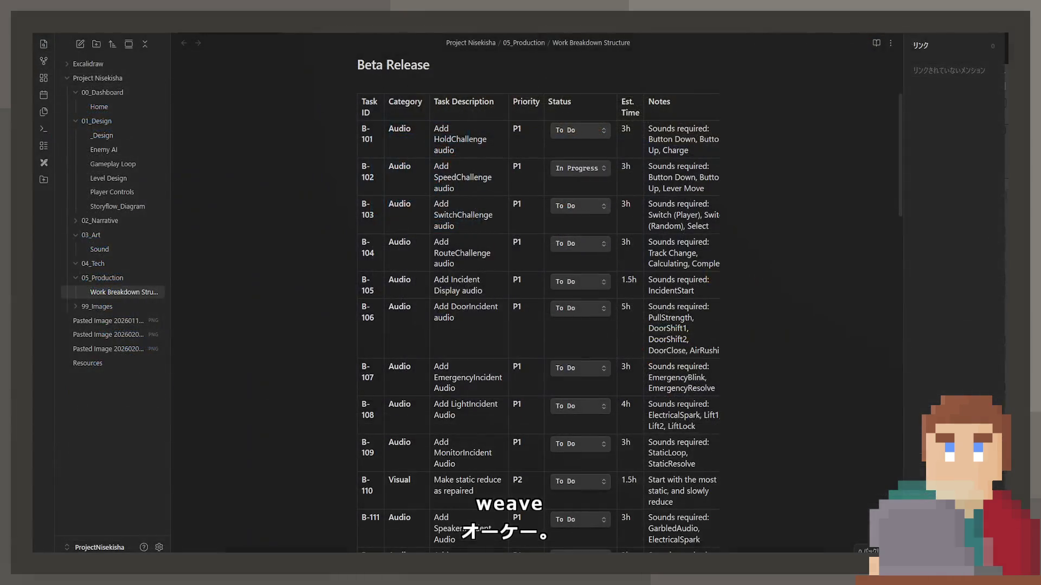
Step: Mark B-102 Done and the SwitchChallenge audio task In Progress, in reading view
{"action": "left_click", "coordinate": [594, 203]}
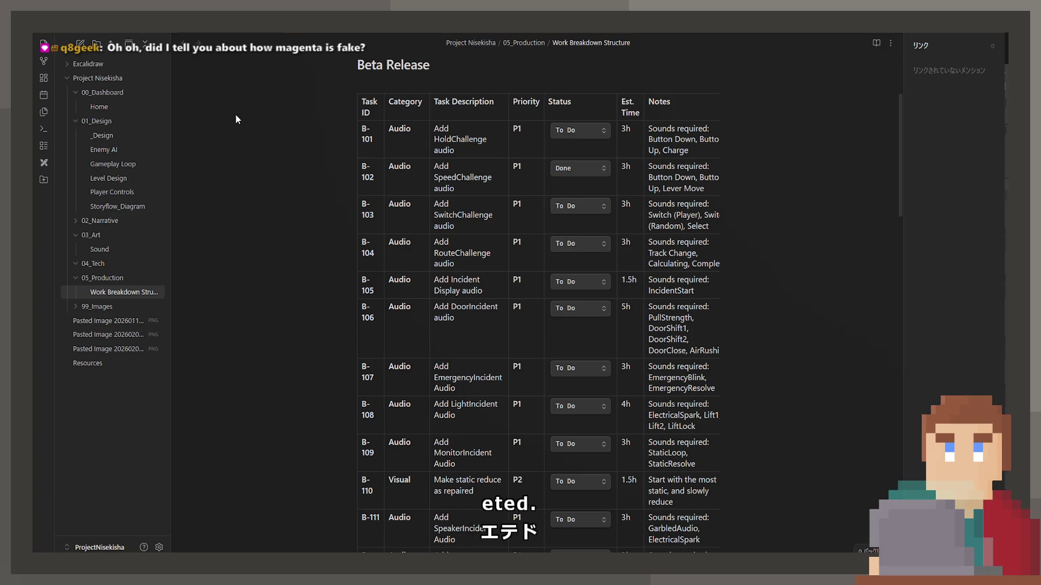
{"action": "right_click", "coordinate": [237, 33]}
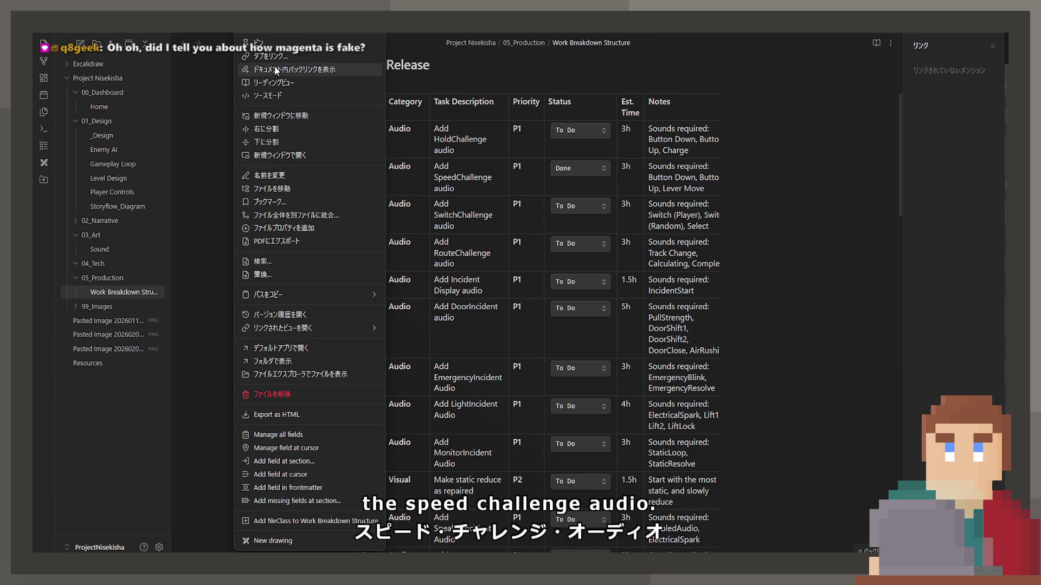
{"action": "left_click", "coordinate": [289, 88]}
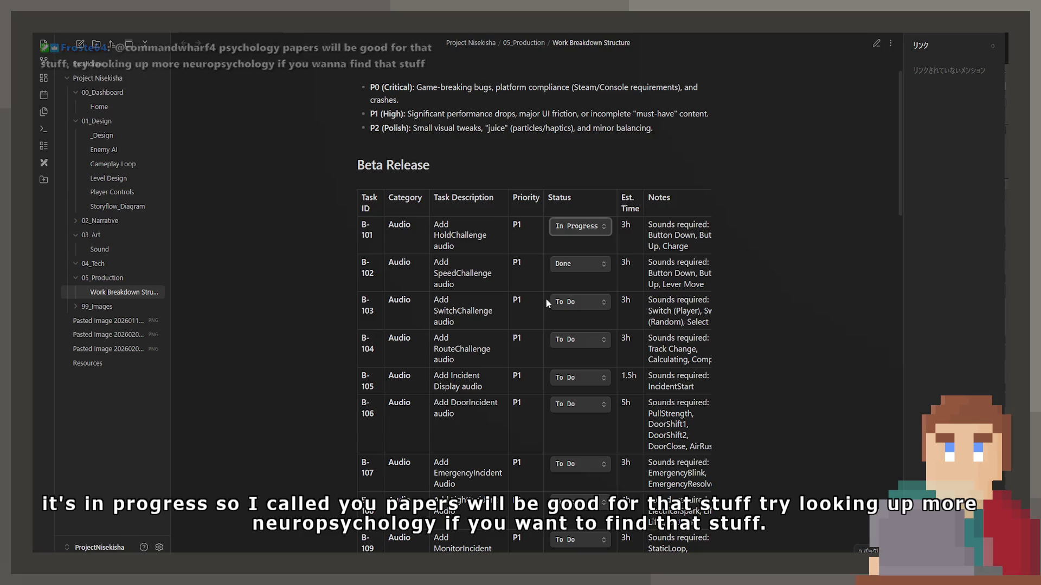
{"action": "left_click", "coordinate": [560, 301]}
{"action": "left_click", "coordinate": [570, 328]}
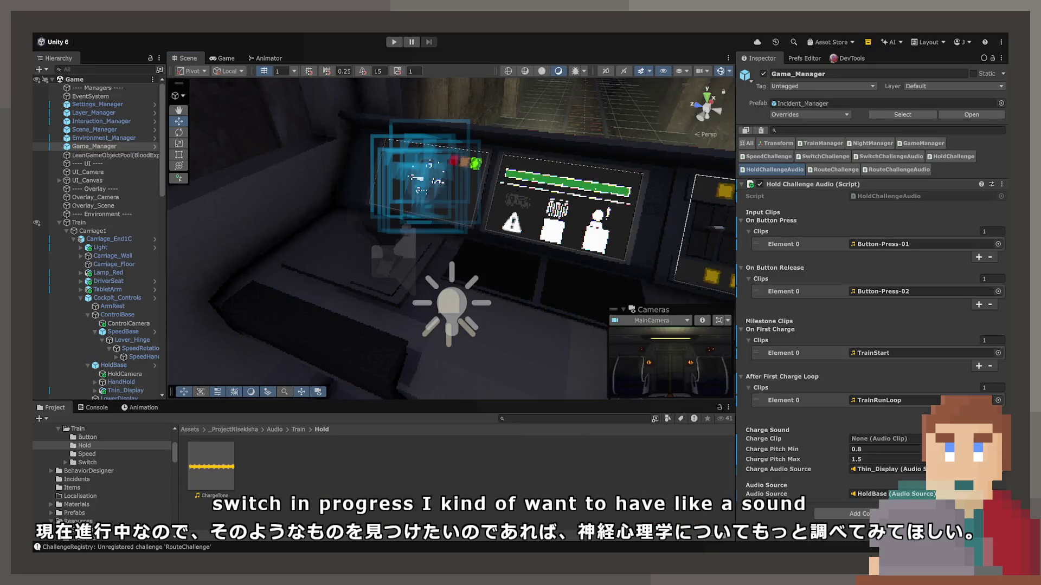
Step: Select the cockpit switch panel in the Scene and look over its components
{"action": "left_click", "coordinate": [490, 203]}
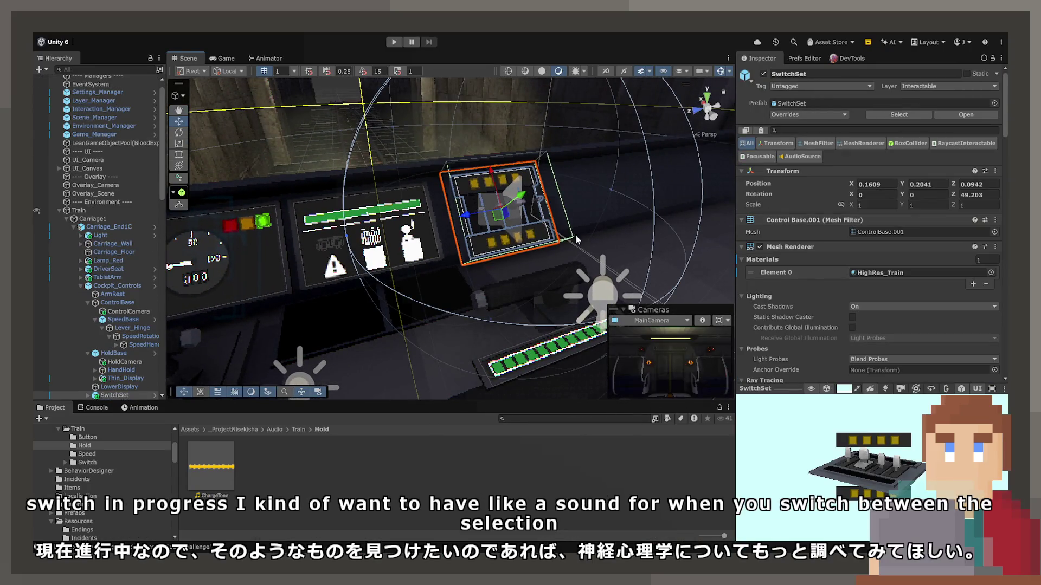
{"action": "scroll", "coordinate": [773, 272], "scroll_direction": "down", "scroll_amount": 15}
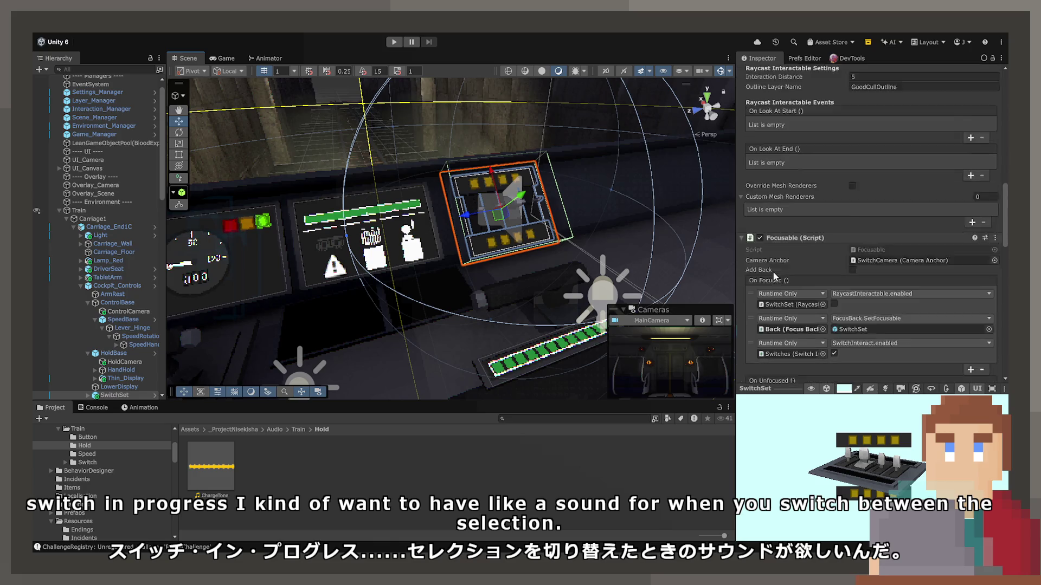
{"action": "scroll", "coordinate": [773, 272], "scroll_direction": "down", "scroll_amount": 5}
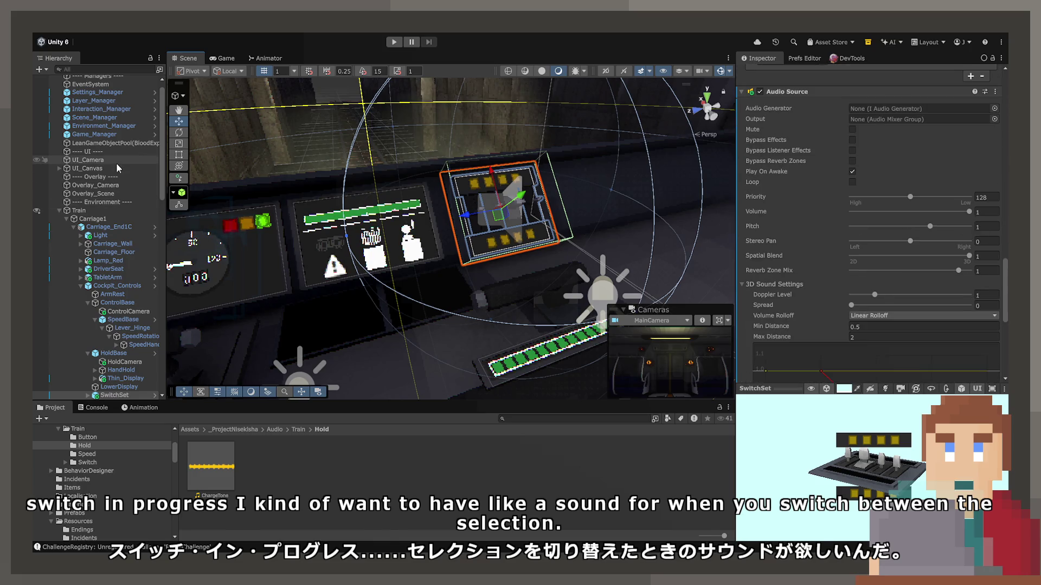
{"action": "scroll", "coordinate": [112, 197], "scroll_direction": "up", "scroll_amount": 1}
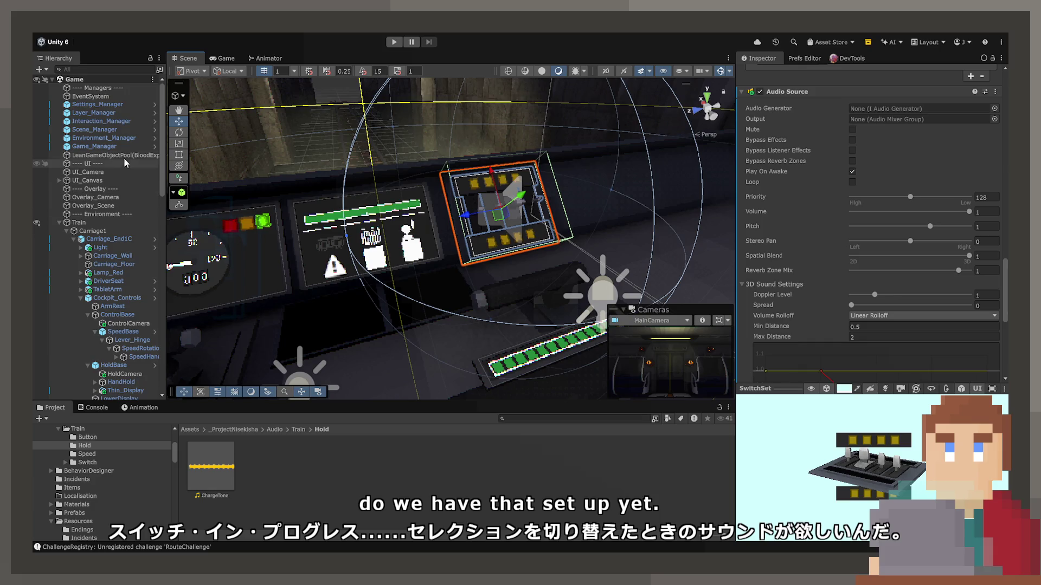
Step: Show Game_Manager's Switch Challenge Audio component and open SwitchChallengeAudio.cs for editing
{"action": "left_click", "coordinate": [95, 146]}
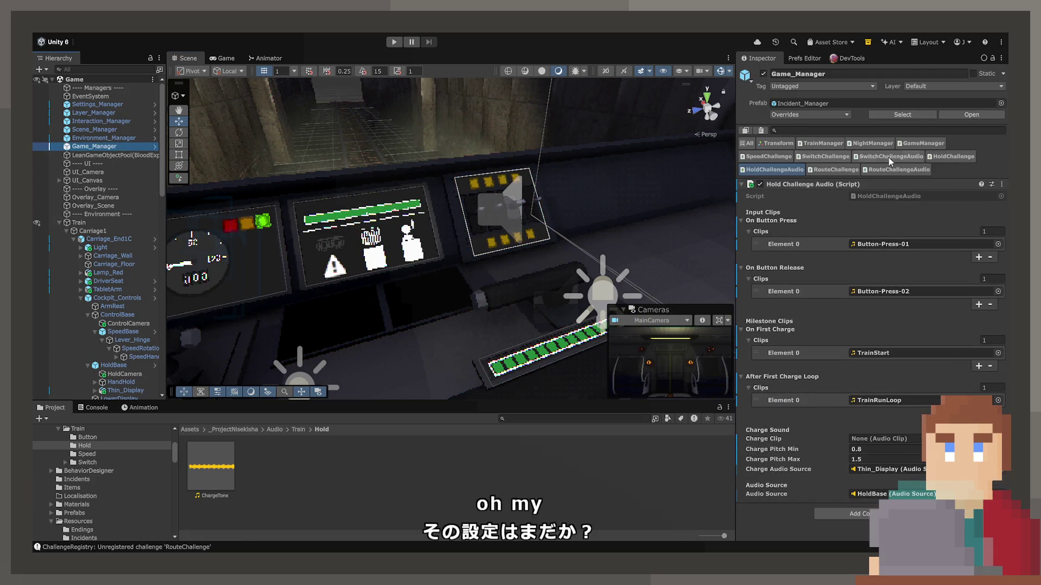
{"action": "left_click", "coordinate": [813, 169]}
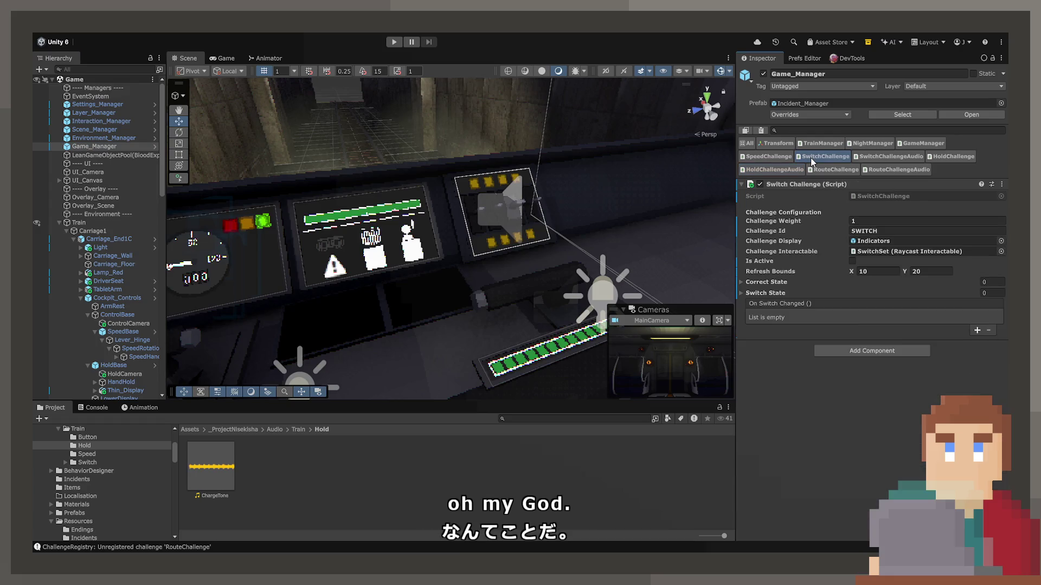
{"action": "left_click", "coordinate": [889, 156]}
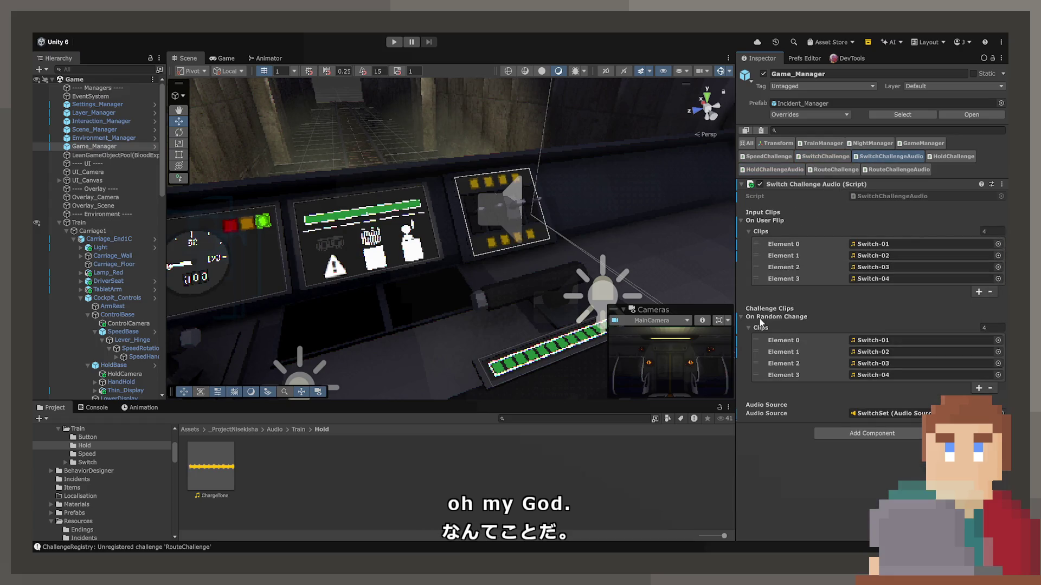
{"action": "double_click", "coordinate": [887, 198]}
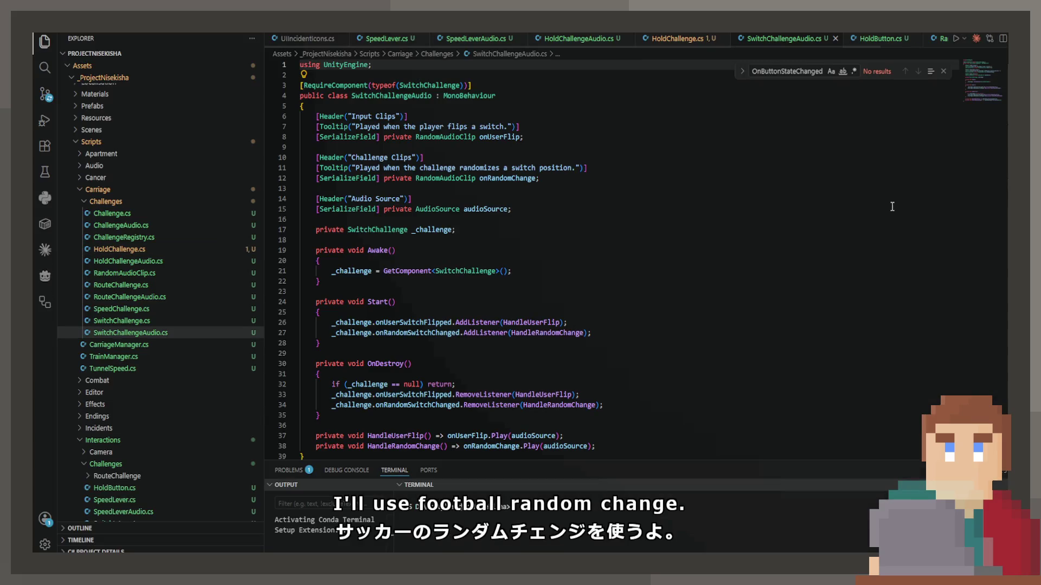
Step: Open SwitchChallenge.cs and scroll to its Start method's OnSwitchChanged listener
{"action": "left_click", "coordinate": [130, 320]}
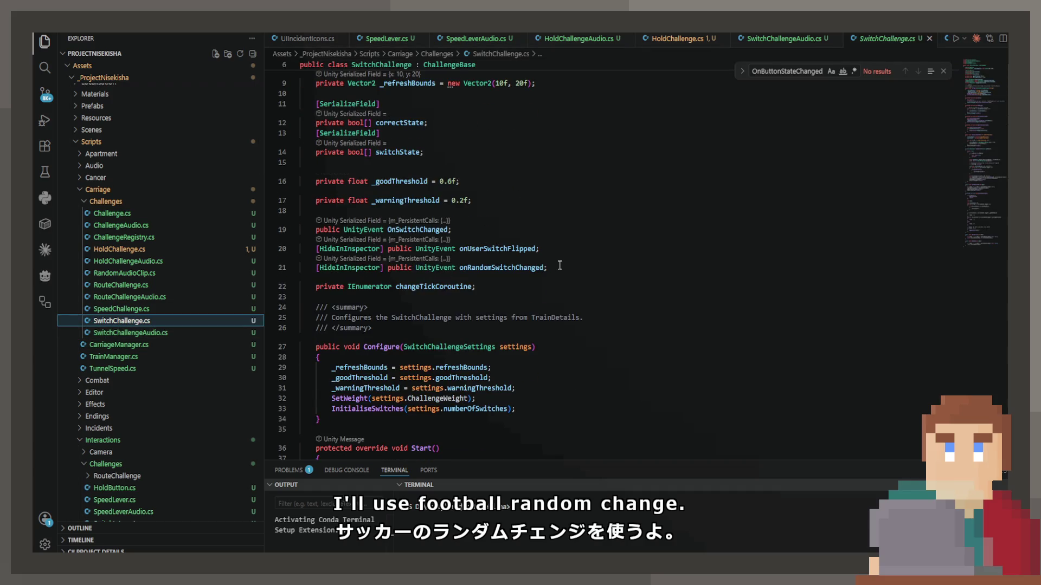
{"action": "scroll", "coordinate": [541, 260], "scroll_direction": "down", "scroll_amount": 5}
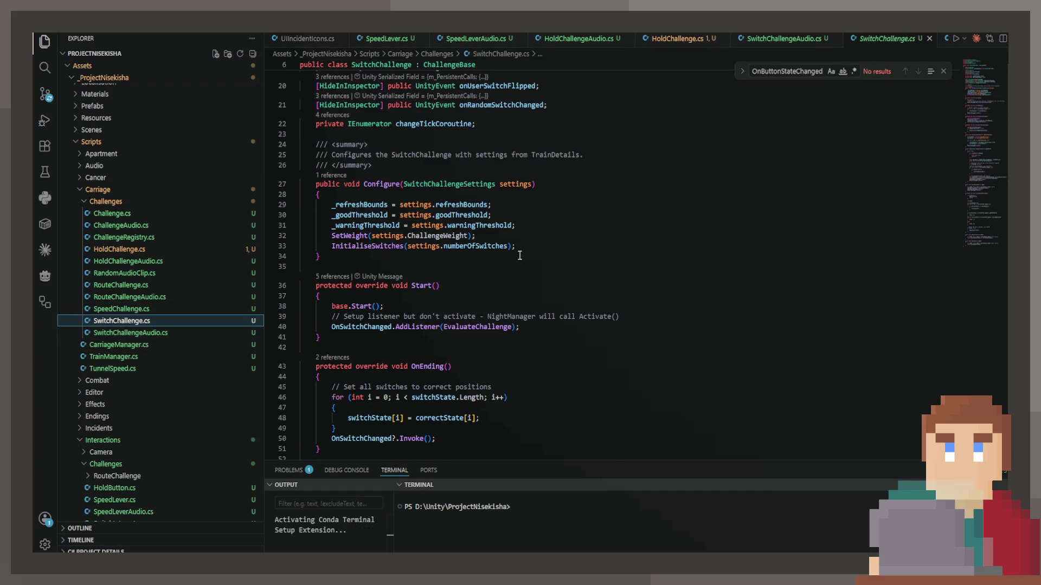
{"action": "scroll", "coordinate": [523, 256], "scroll_direction": "down", "scroll_amount": 5}
{"action": "scroll", "coordinate": [487, 252], "scroll_direction": "down", "scroll_amount": 1}
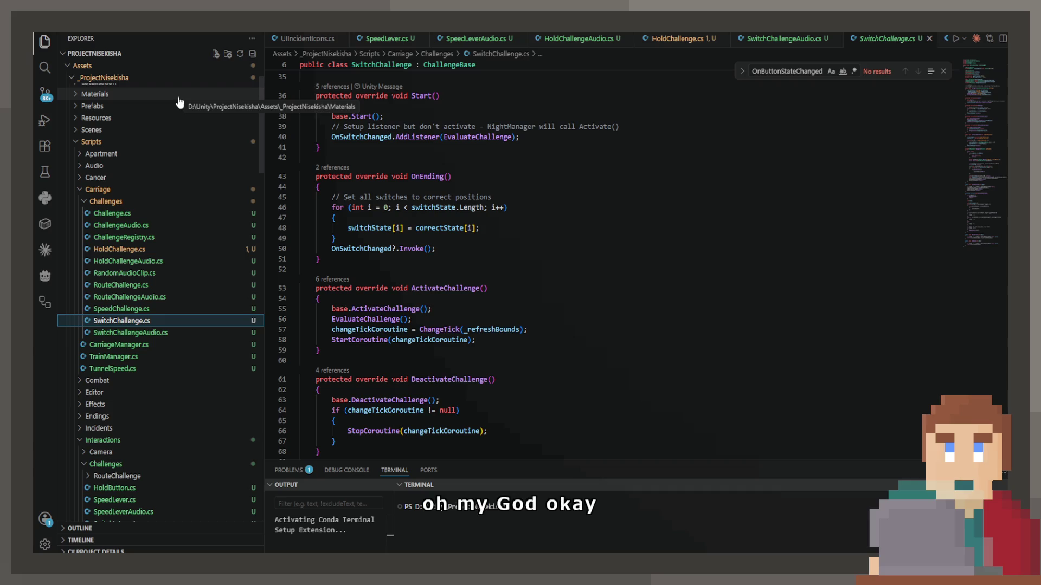
{"action": "left_click", "coordinate": [556, 548]}
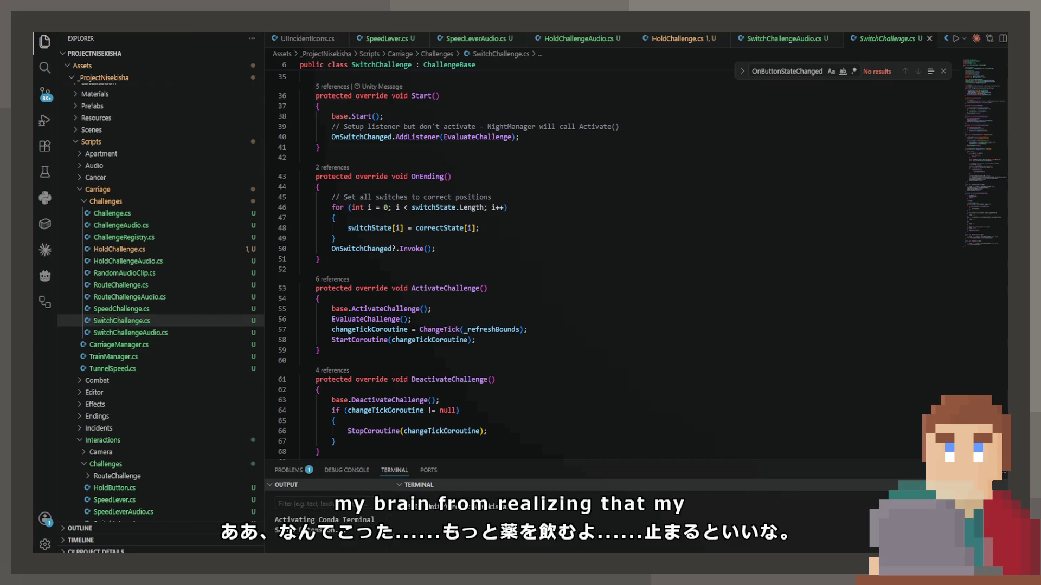
Step: Scroll through SwitchChallenge.cs and highlight the ChangeTick method name
{"action": "key", "text": "ctrl+shift+e"}
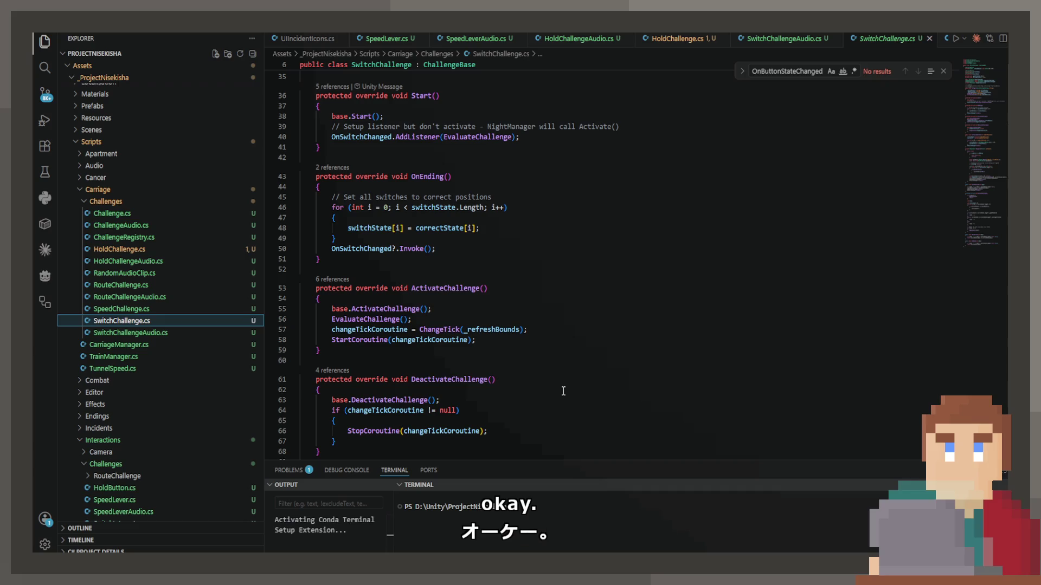
{"action": "scroll", "coordinate": [563, 388], "scroll_direction": "up", "scroll_amount": 5}
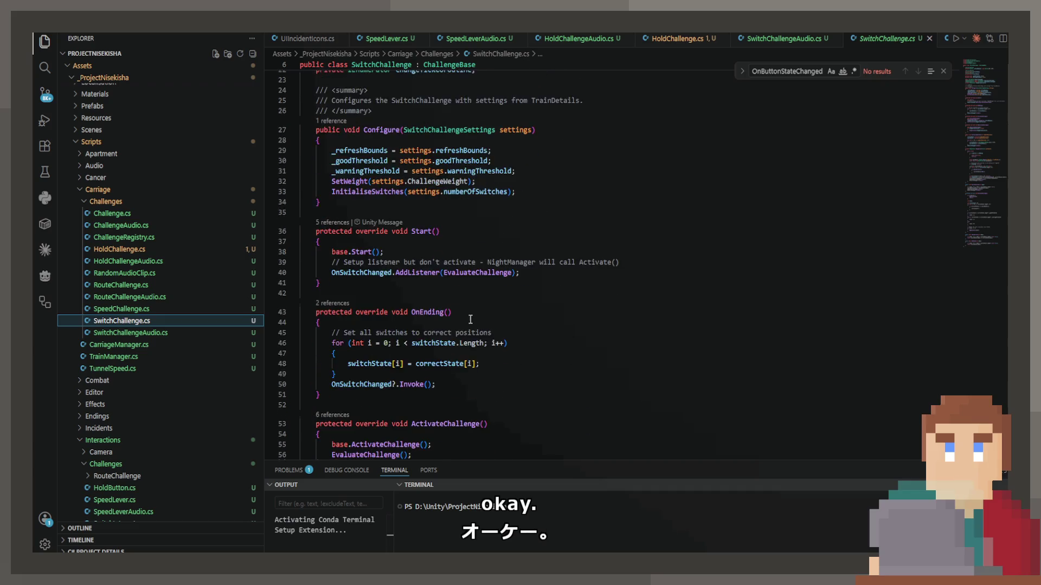
{"action": "scroll", "coordinate": [470, 320], "scroll_direction": "down", "scroll_amount": 12}
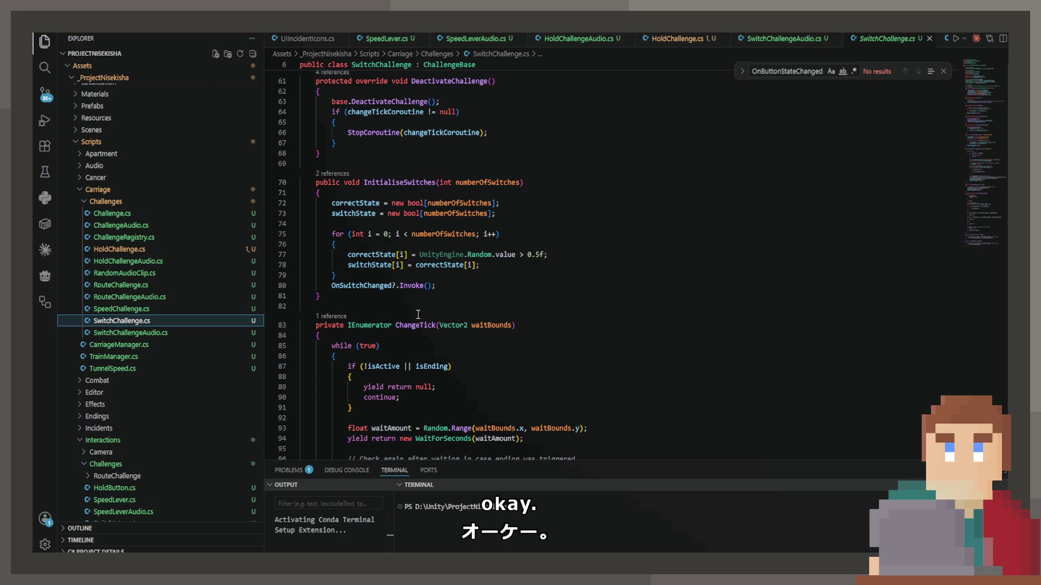
{"action": "scroll", "coordinate": [417, 230], "scroll_direction": "down", "scroll_amount": 3}
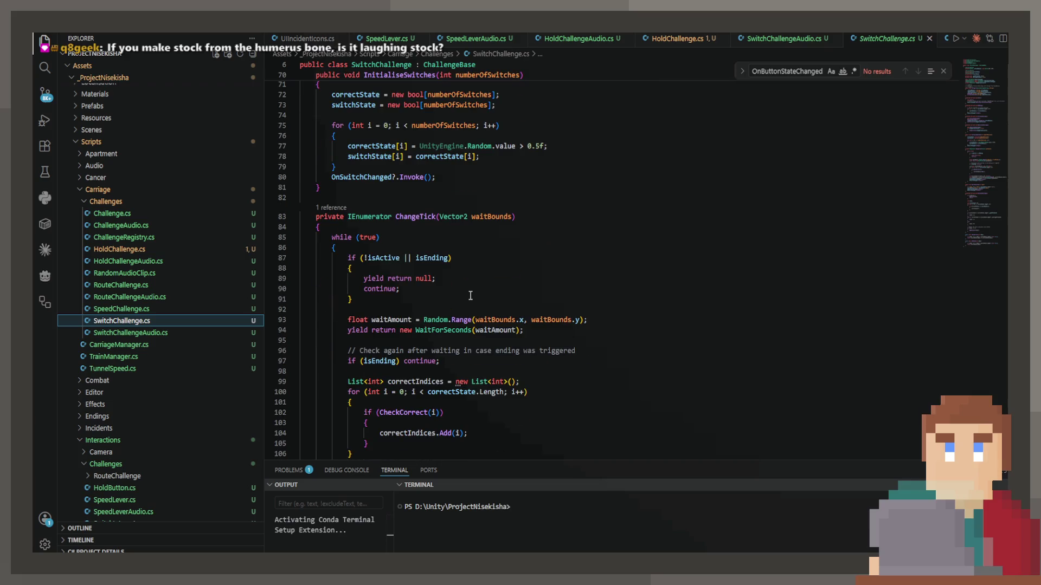
{"action": "double_click", "coordinate": [420, 216]}
{"action": "scroll", "coordinate": [419, 218], "scroll_direction": "down", "scroll_amount": 14}
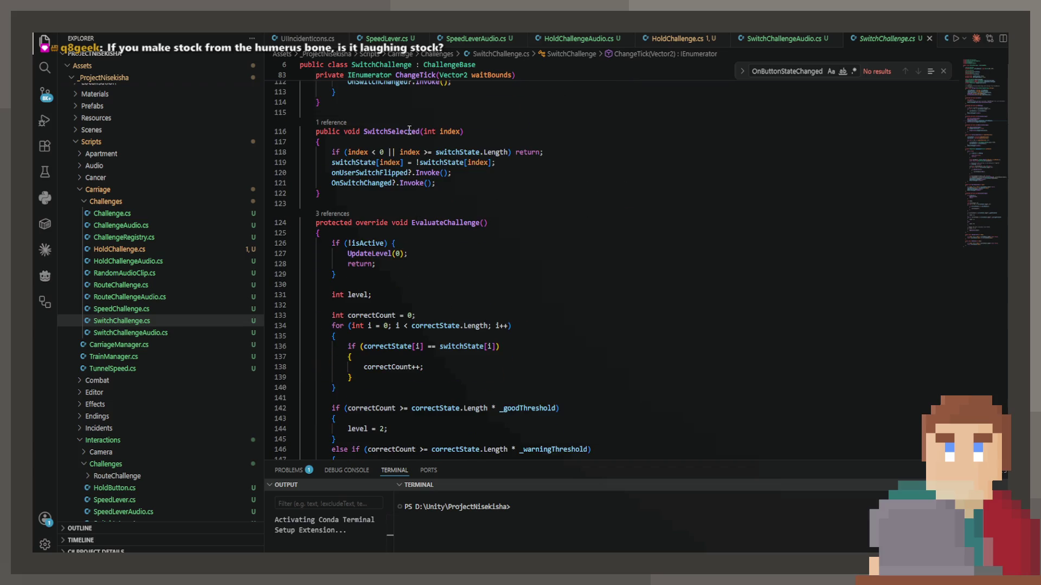
Step: Highlight SwitchSelected and open its '1 reference' peek of callers
{"action": "double_click", "coordinate": [419, 131]}
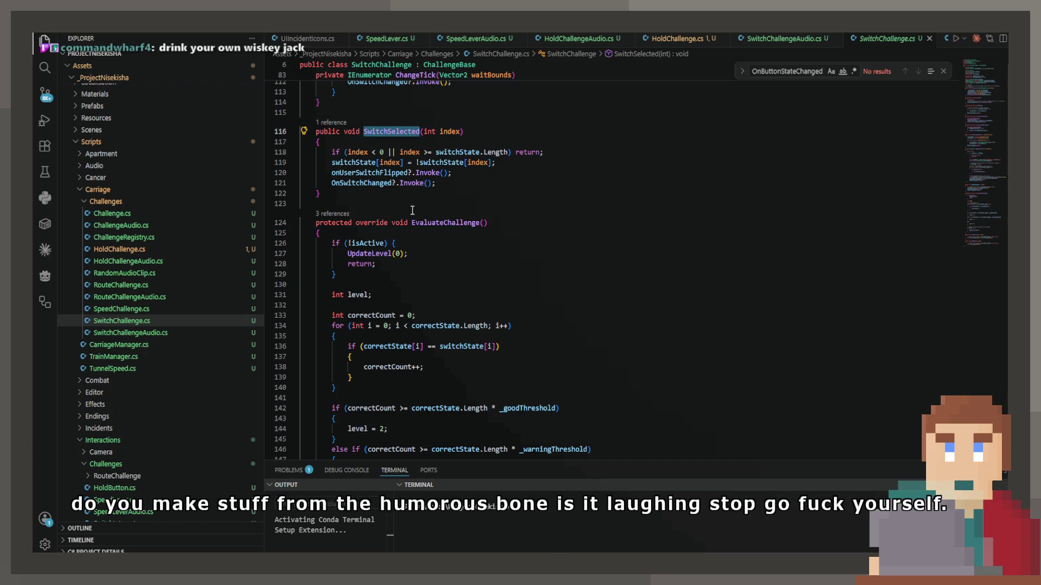
{"action": "mouse_move", "coordinate": [405, 183]}
{"action": "scroll", "coordinate": [401, 173], "scroll_direction": "down", "scroll_amount": 10}
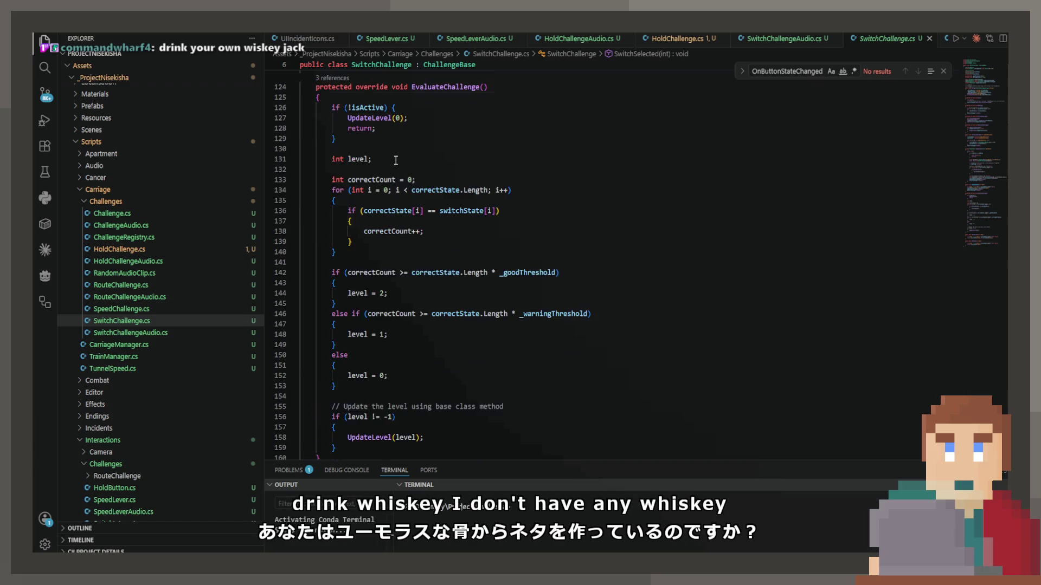
{"action": "scroll", "coordinate": [394, 163], "scroll_direction": "down", "scroll_amount": 4}
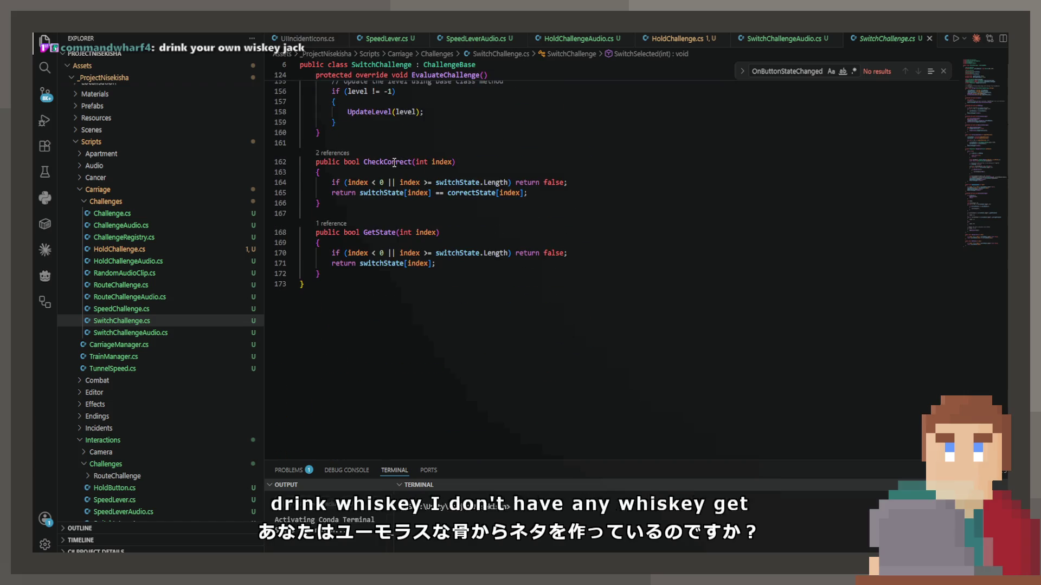
{"action": "mouse_move", "coordinate": [388, 159]}
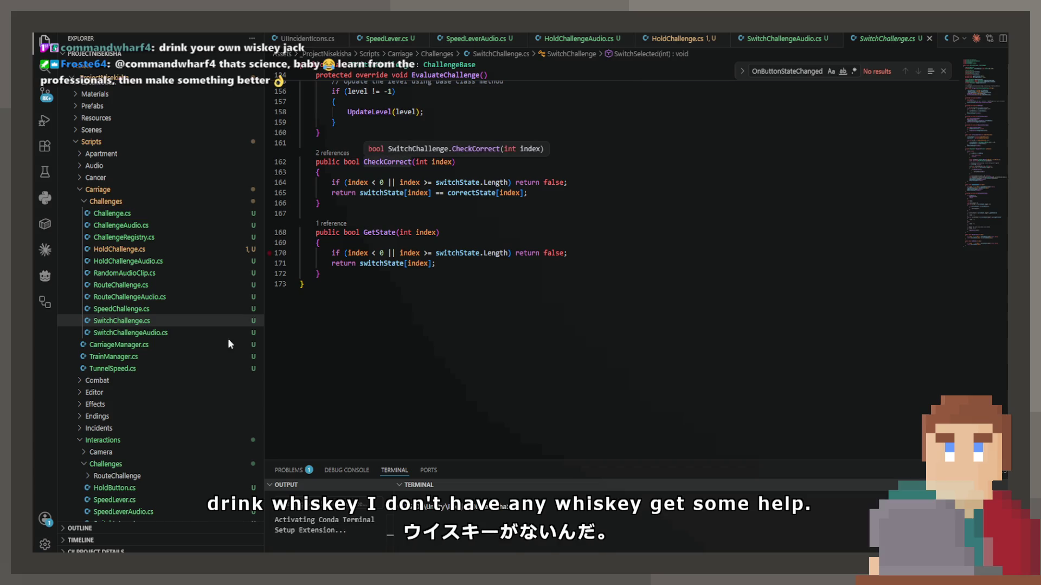
{"action": "scroll", "coordinate": [376, 365], "scroll_direction": "up", "scroll_amount": 20}
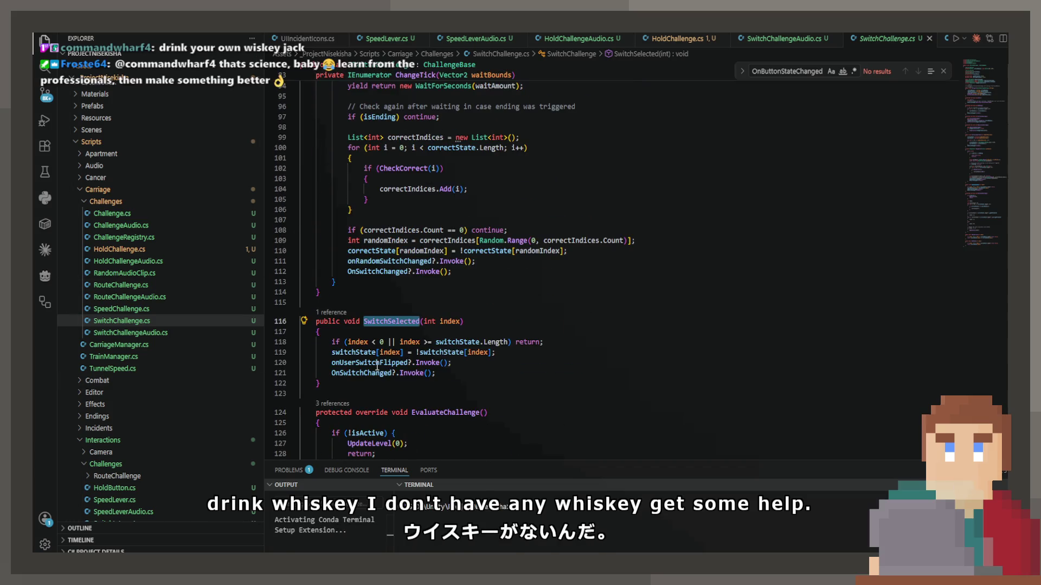
{"action": "mouse_move", "coordinate": [377, 366]}
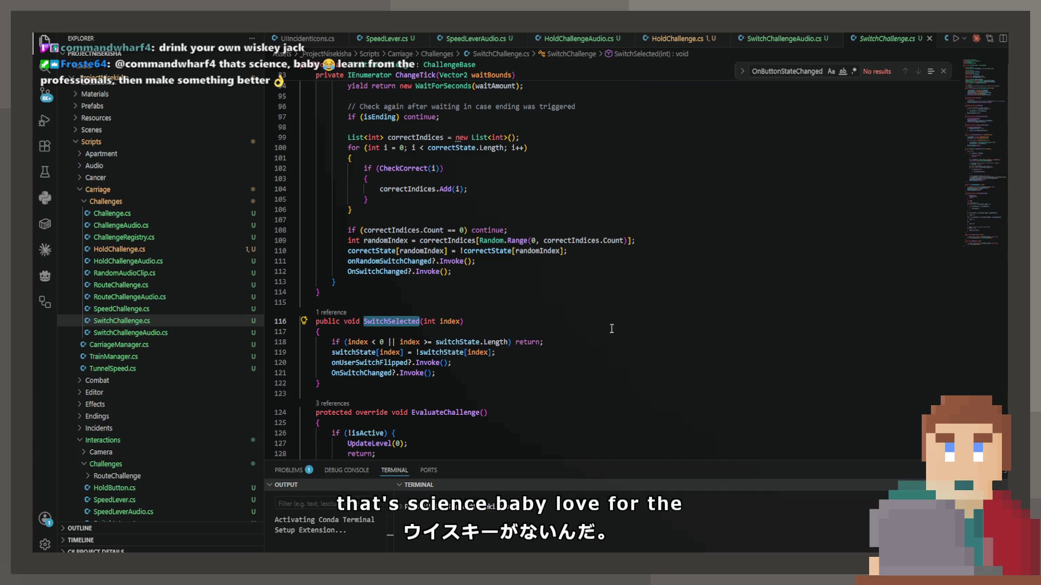
{"action": "left_click", "coordinate": [326, 315]}
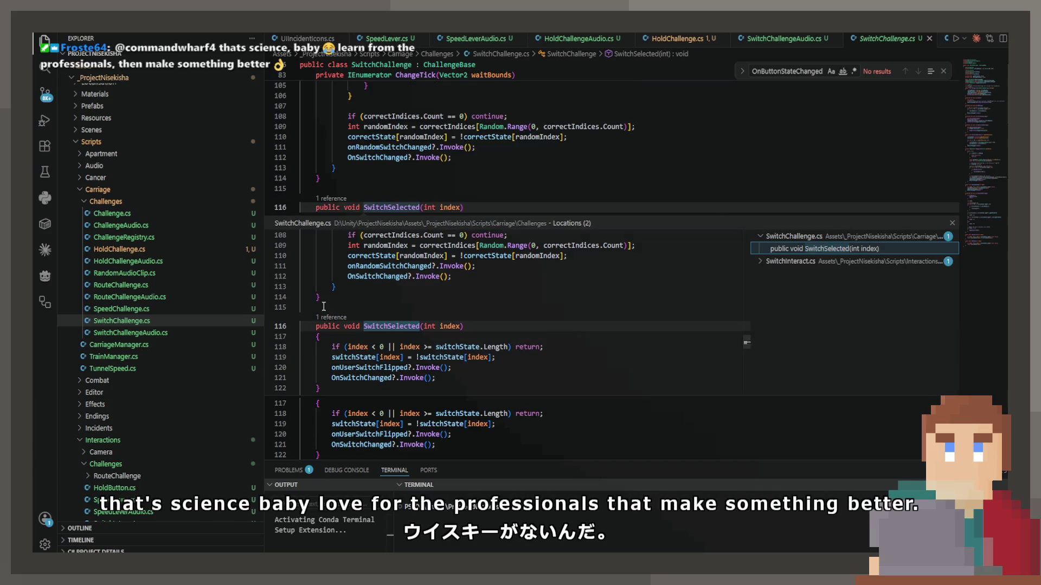
Step: Open SwitchInteract.cs at its SwitchSelected call and read InteractSwitch and ChangeSwitch
{"action": "left_click", "coordinate": [840, 263]}
{"action": "double_click", "coordinate": [841, 274]}
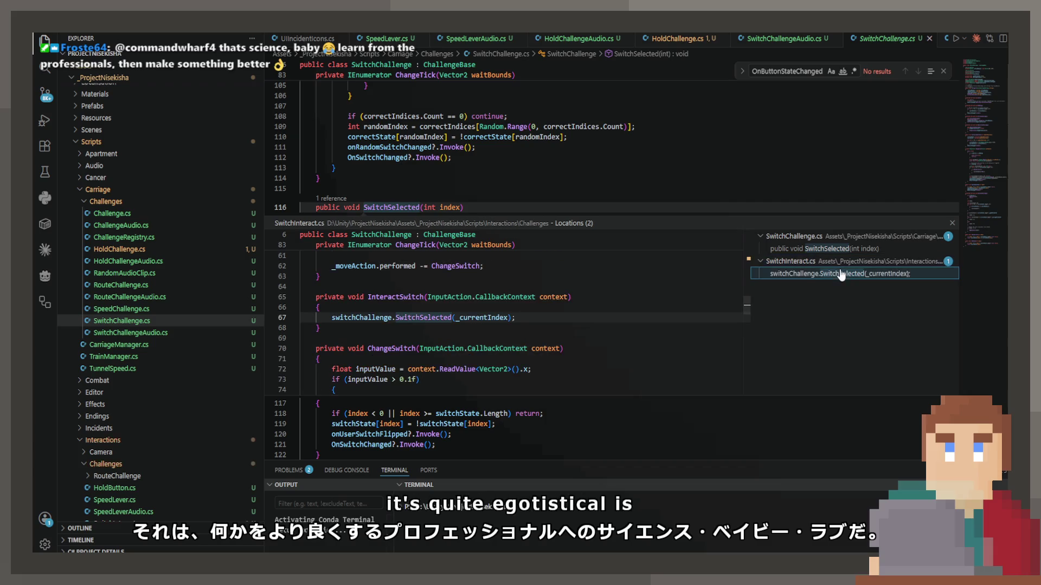
{"action": "left_click", "coordinate": [952, 224]}
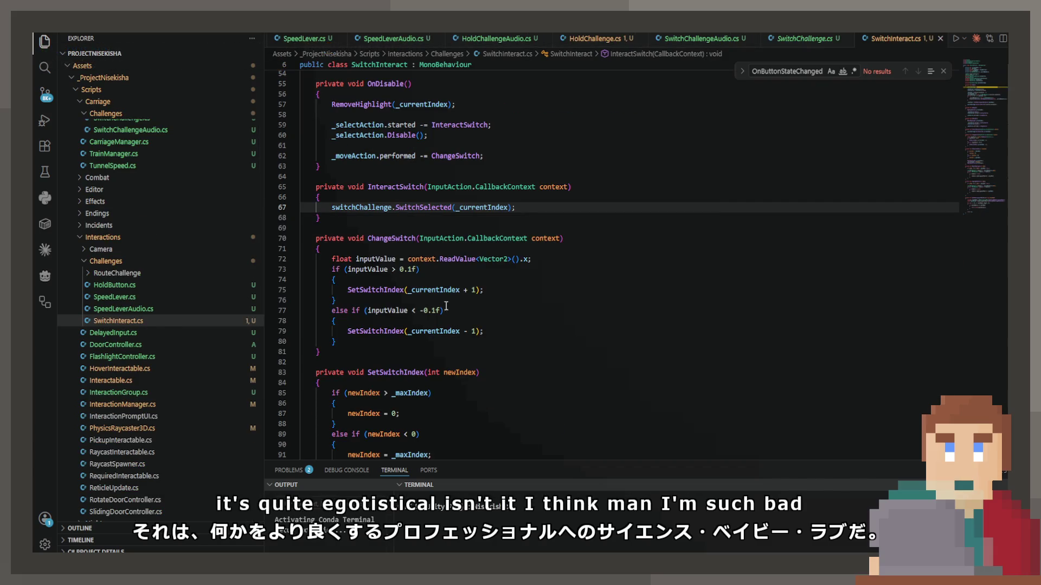
{"action": "scroll", "coordinate": [507, 308], "scroll_direction": "up", "scroll_amount": 2}
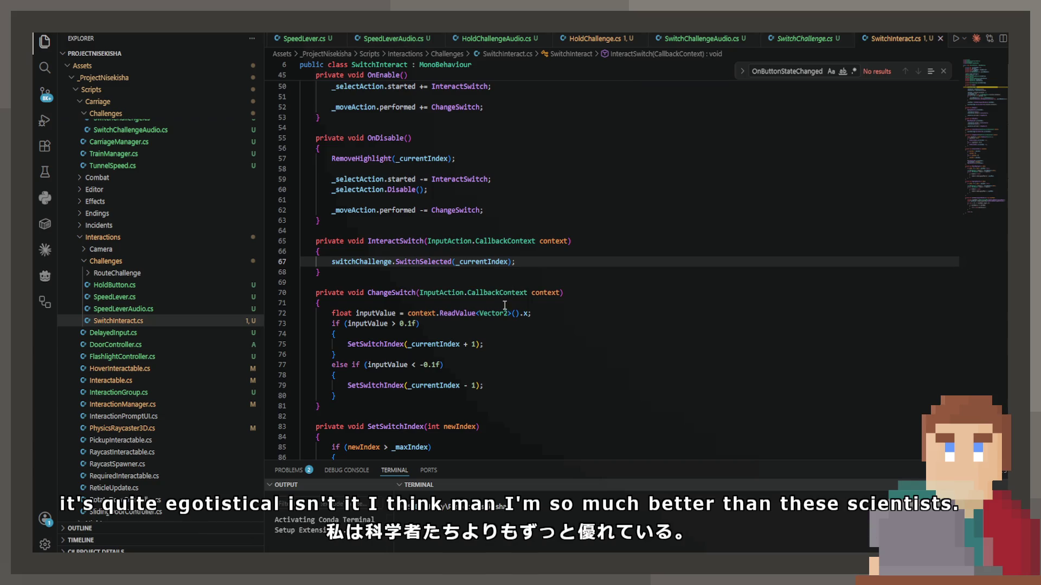
{"action": "scroll", "coordinate": [506, 306], "scroll_direction": "down", "scroll_amount": 3}
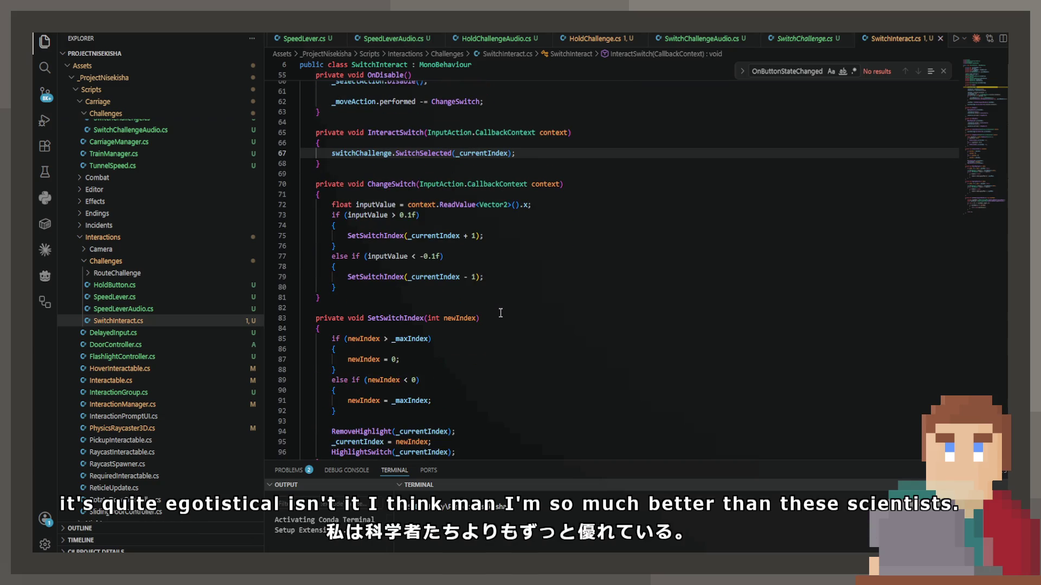
{"action": "mouse_move", "coordinate": [477, 321]}
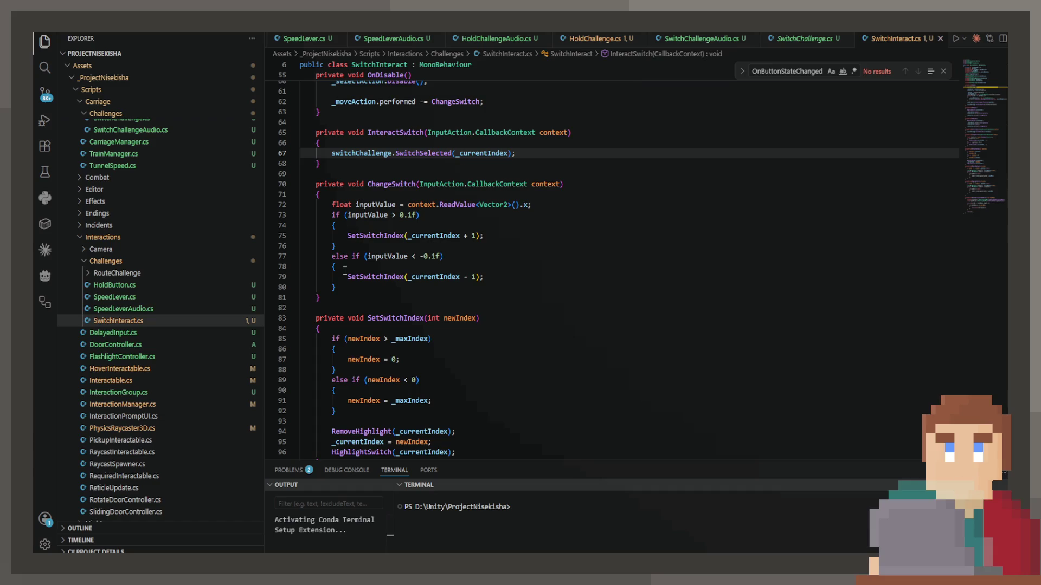
{"action": "scroll", "coordinate": [345, 270], "scroll_direction": "down", "scroll_amount": 3}
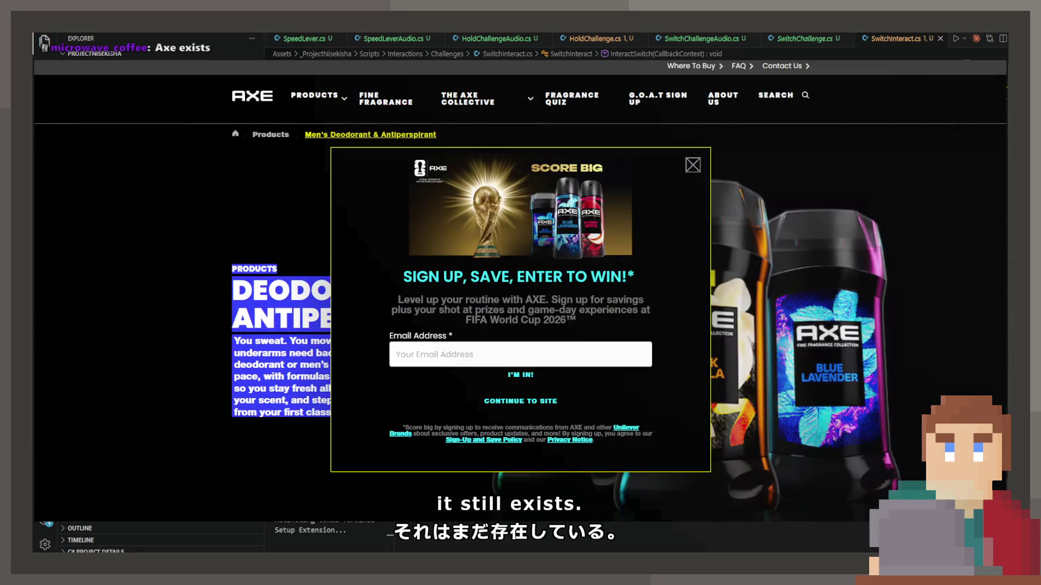
Step: Close the Axe sign-up popup and highlight, then clear, some product listing text
{"action": "left_click", "coordinate": [687, 162]}
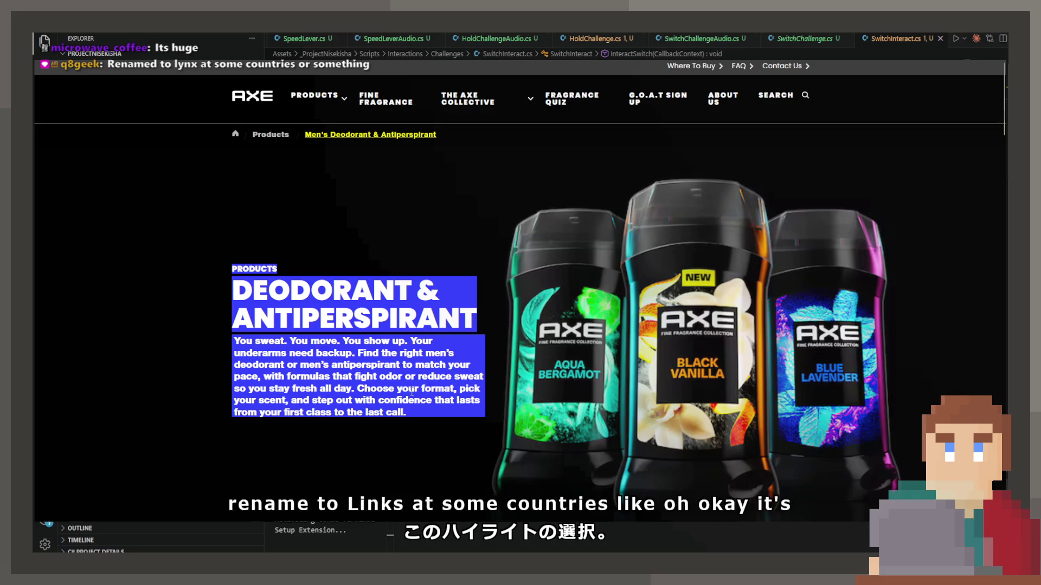
{"action": "left_click_drag", "start_coordinate": [406, 413], "coordinate": [356, 364]}
{"action": "left_click", "coordinate": [357, 364]}
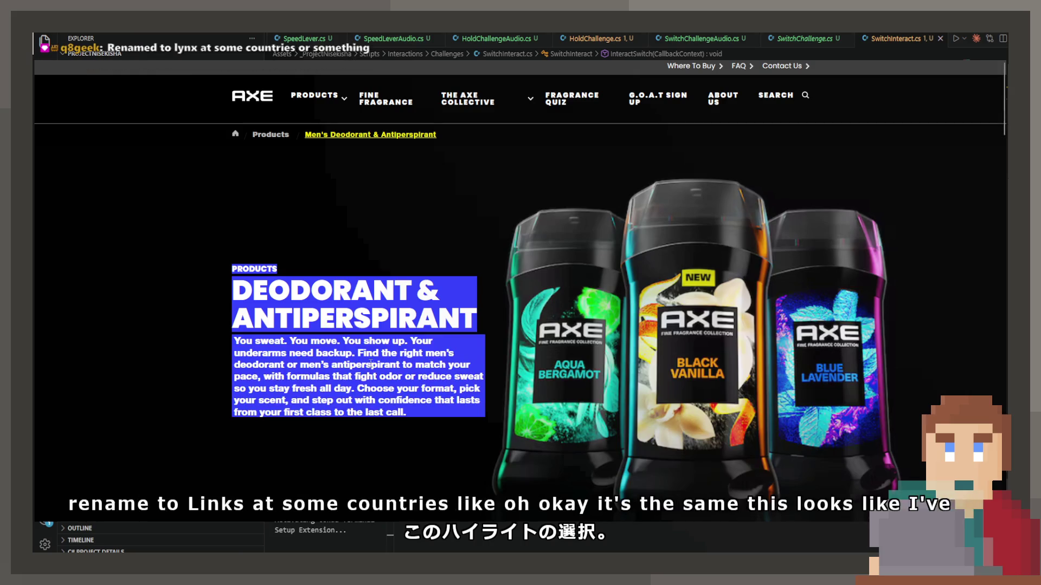
{"action": "left_click_drag", "start_coordinate": [232, 265], "coordinate": [281, 326]}
{"action": "left_click", "coordinate": [282, 325]}
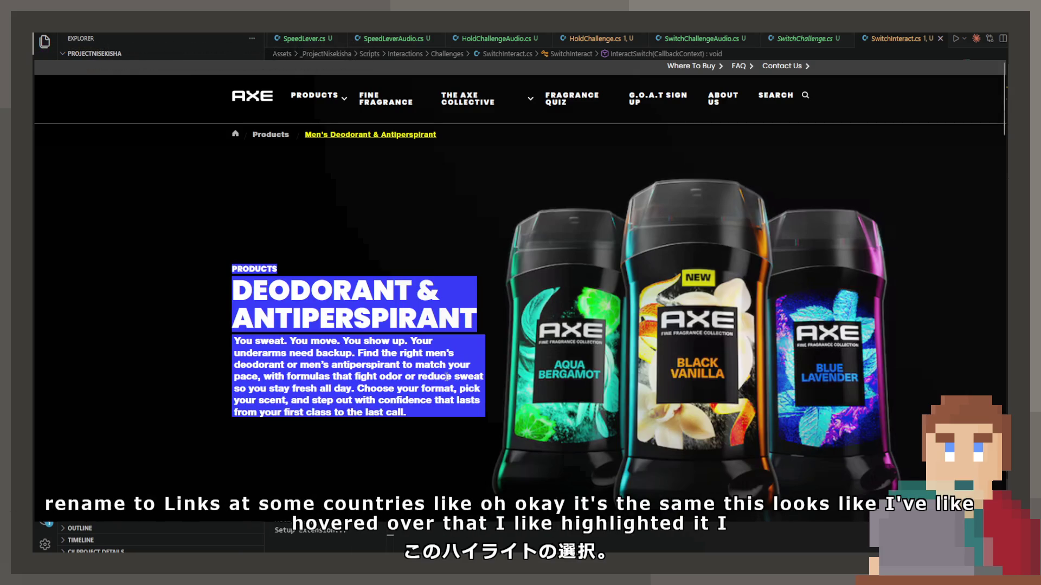
Step: Scroll the deodorant and antiperspirant grid, then go to FRAGRANCE QUIZ
{"action": "scroll", "coordinate": [617, 330], "scroll_direction": "down", "scroll_amount": 5}
{"action": "scroll", "coordinate": [617, 330], "scroll_direction": "down", "scroll_amount": 5}
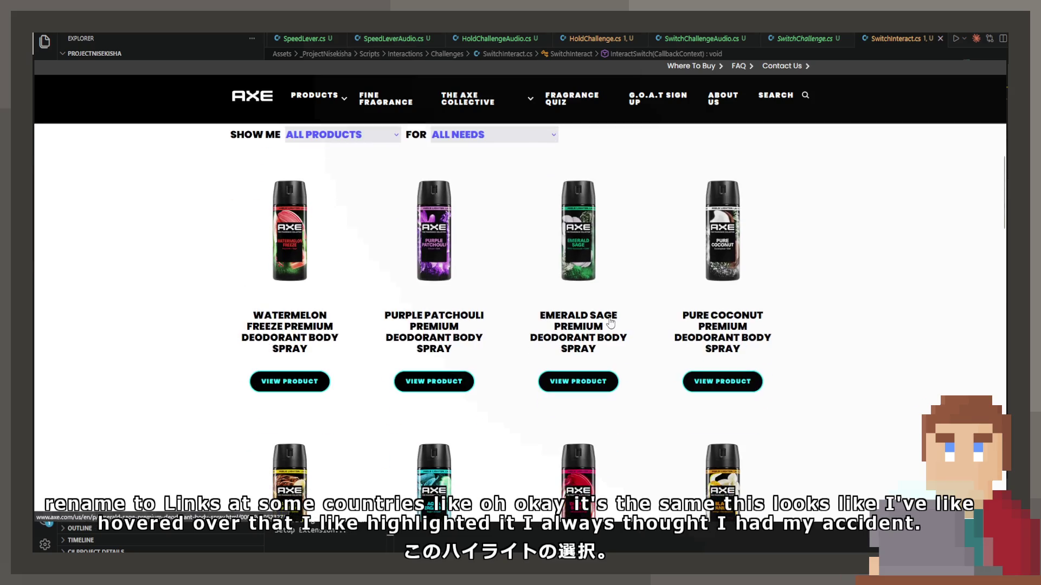
{"action": "scroll", "coordinate": [611, 323], "scroll_direction": "down", "scroll_amount": 4}
{"action": "scroll", "coordinate": [610, 323], "scroll_direction": "down", "scroll_amount": 5}
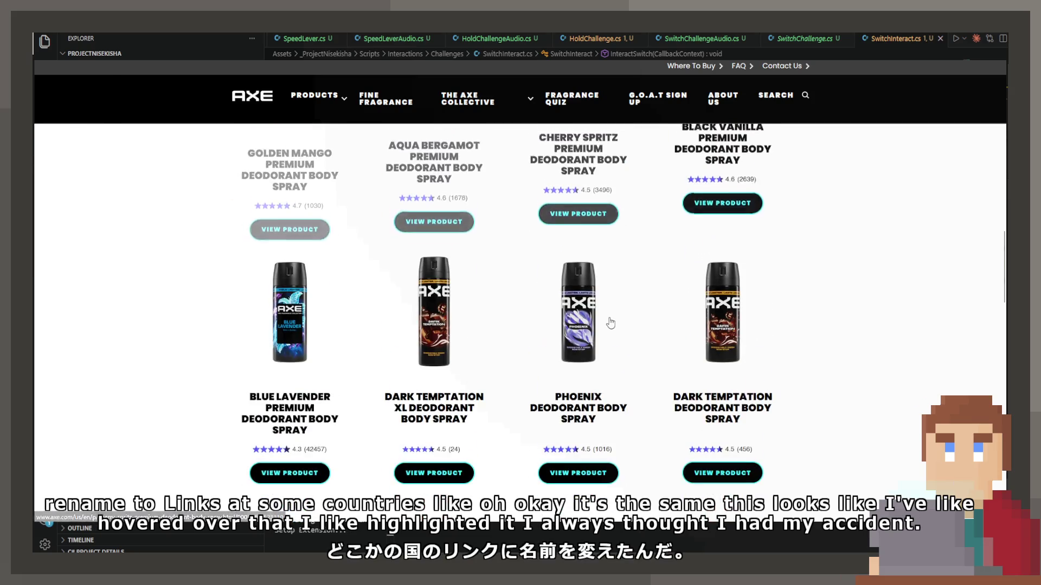
{"action": "scroll", "coordinate": [604, 319], "scroll_direction": "down", "scroll_amount": 5}
{"action": "scroll", "coordinate": [603, 318], "scroll_direction": "up", "scroll_amount": 4}
{"action": "scroll", "coordinate": [599, 313], "scroll_direction": "up", "scroll_amount": 10}
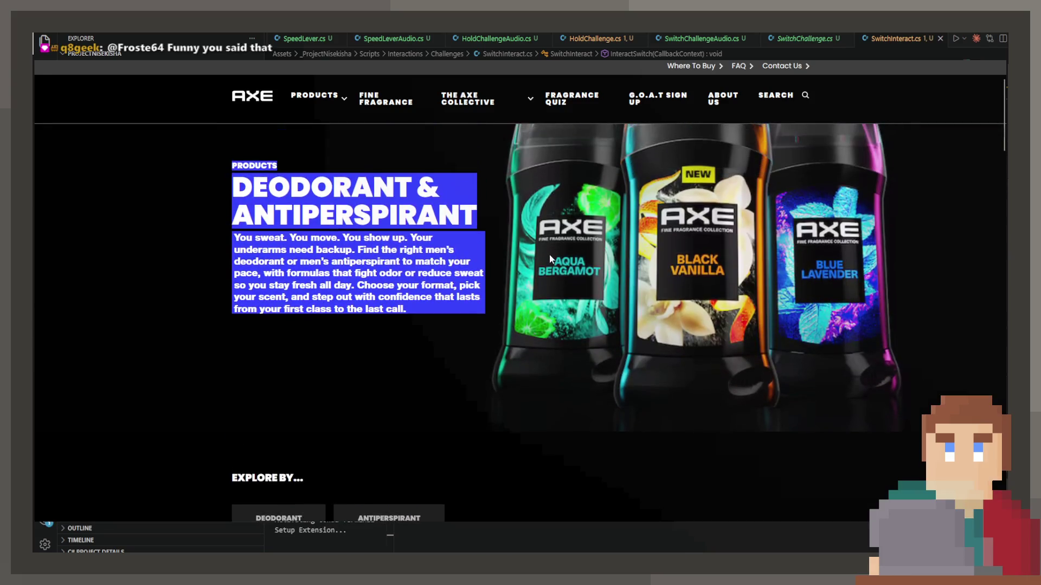
{"action": "left_click", "coordinate": [564, 102]}
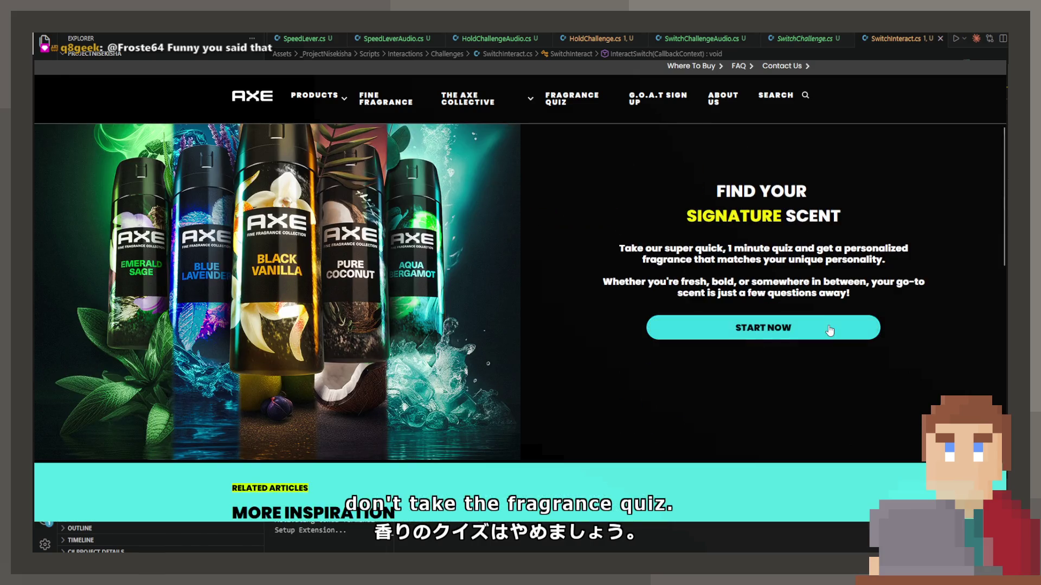
Step: Answer Cozy Gamer, Tokyo, Low-Key and Gamer Legend, then skip sign-up to the results
{"action": "left_click", "coordinate": [828, 327]}
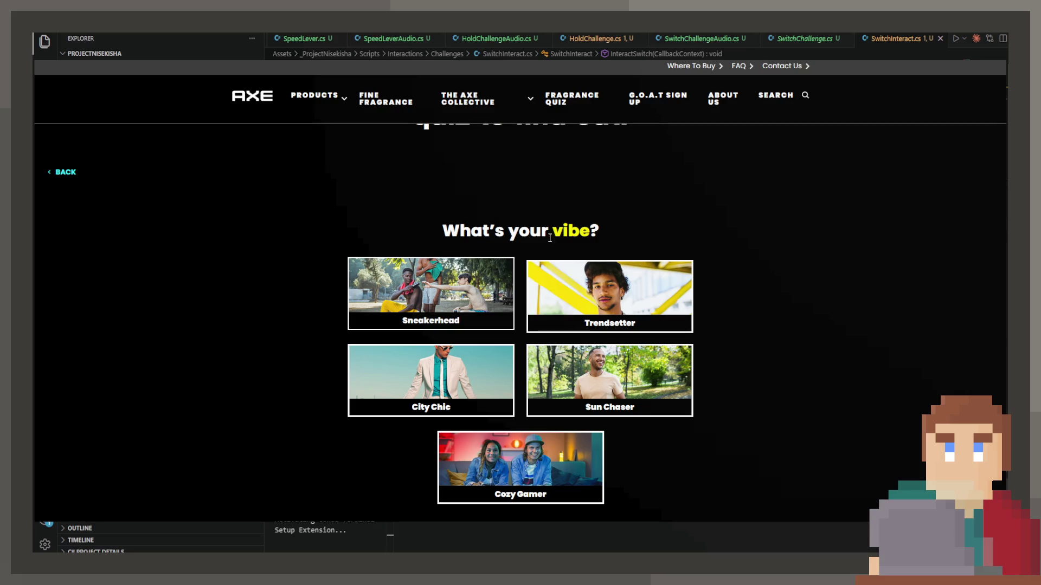
{"action": "scroll", "coordinate": [549, 238], "scroll_direction": "down", "scroll_amount": 1}
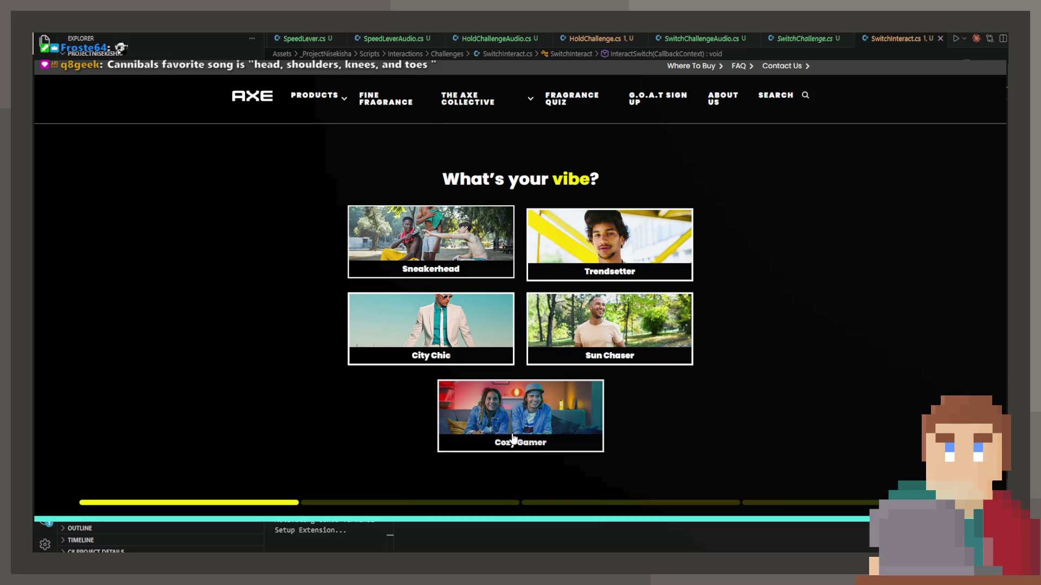
{"action": "left_click", "coordinate": [509, 440]}
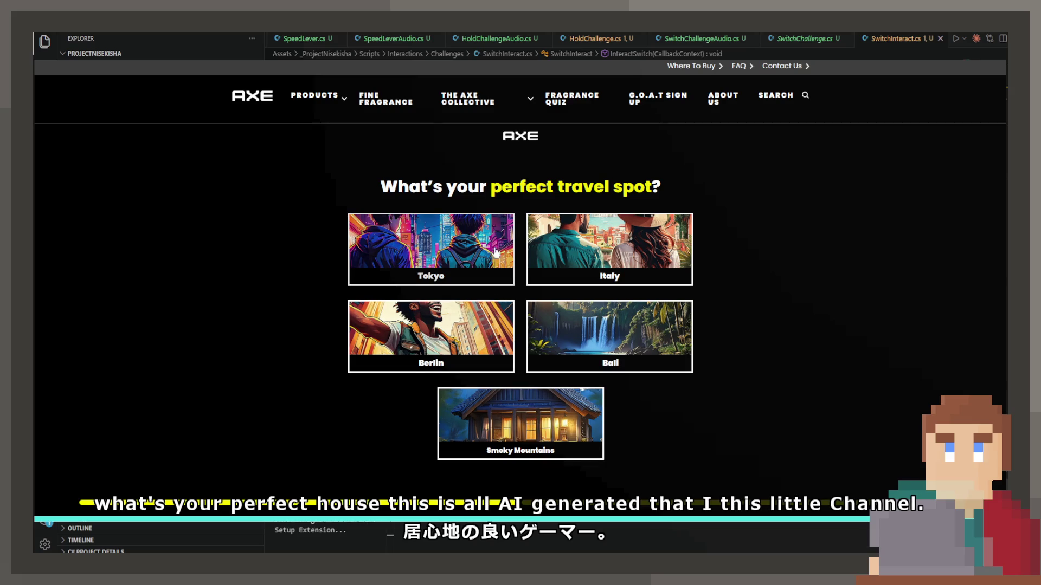
{"action": "left_click", "coordinate": [479, 233]}
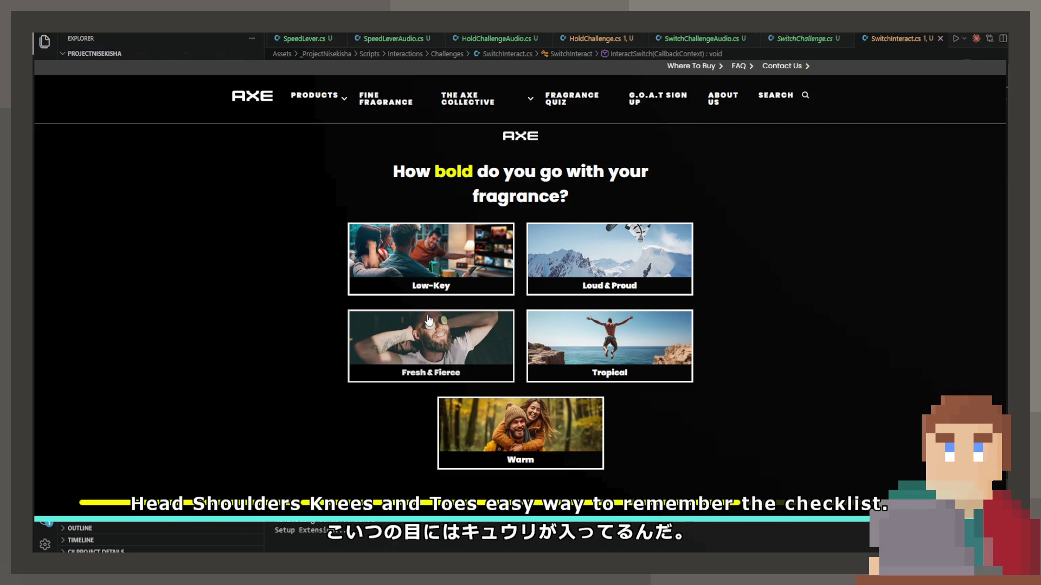
{"action": "left_click", "coordinate": [500, 271]}
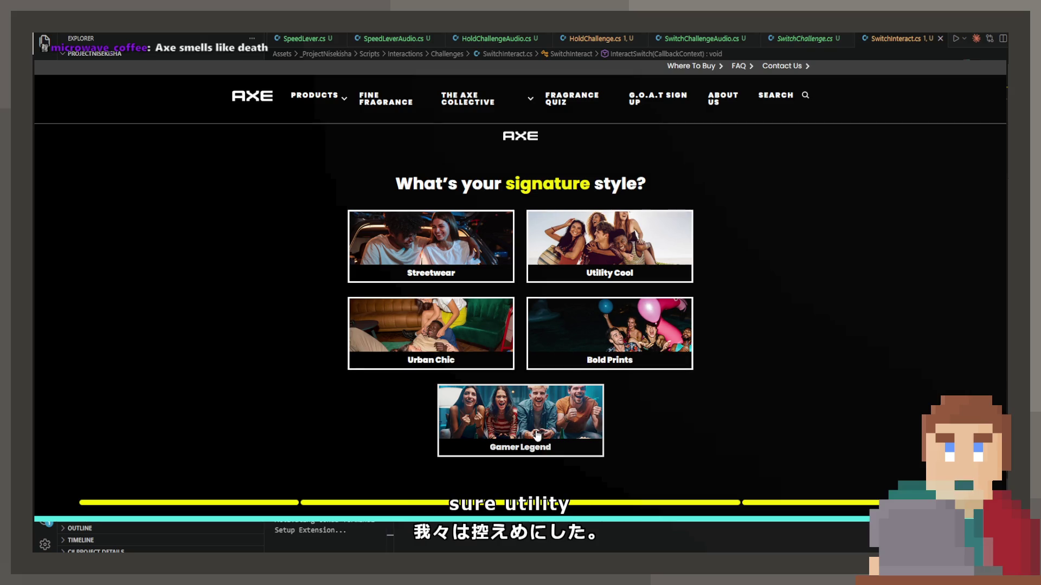
{"action": "left_click", "coordinate": [526, 416]}
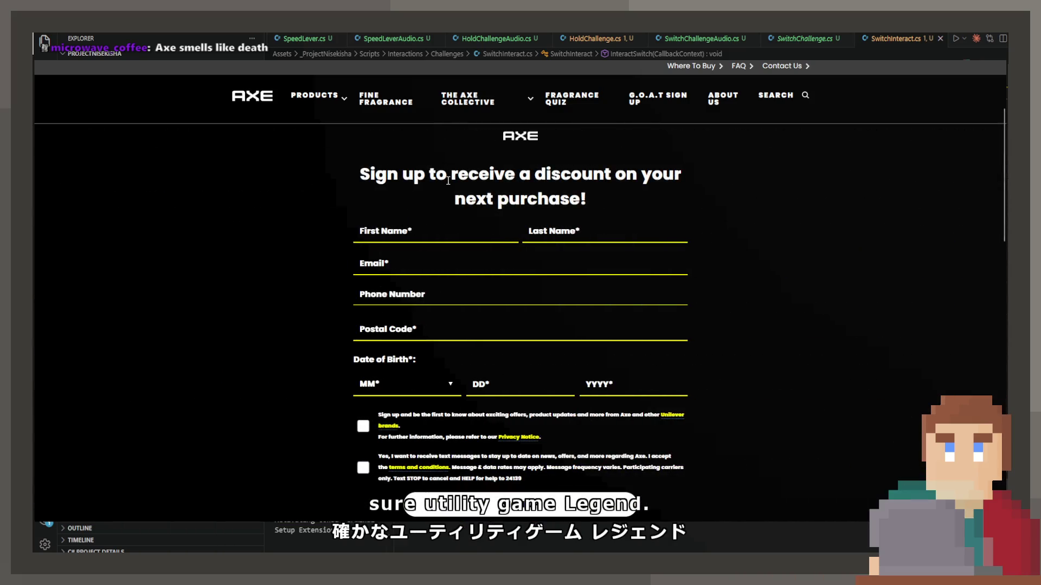
{"action": "scroll", "coordinate": [447, 180], "scroll_direction": "down", "scroll_amount": 5}
{"action": "left_click", "coordinate": [452, 288]}
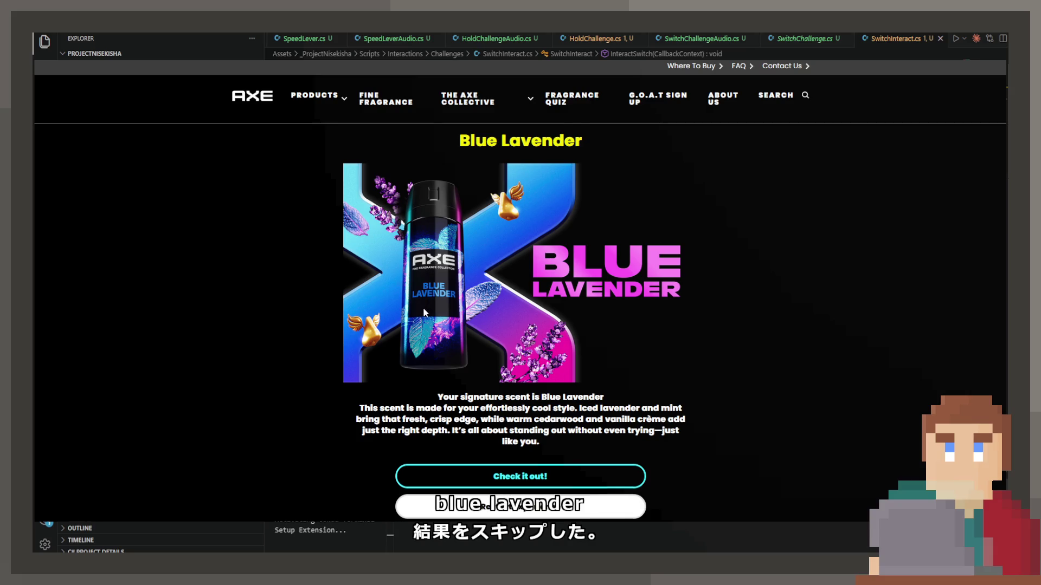
Step: Open the Scent Guide article, zoom the page out twice, and read through it
{"action": "scroll", "coordinate": [423, 307], "scroll_direction": "down", "scroll_amount": 6}
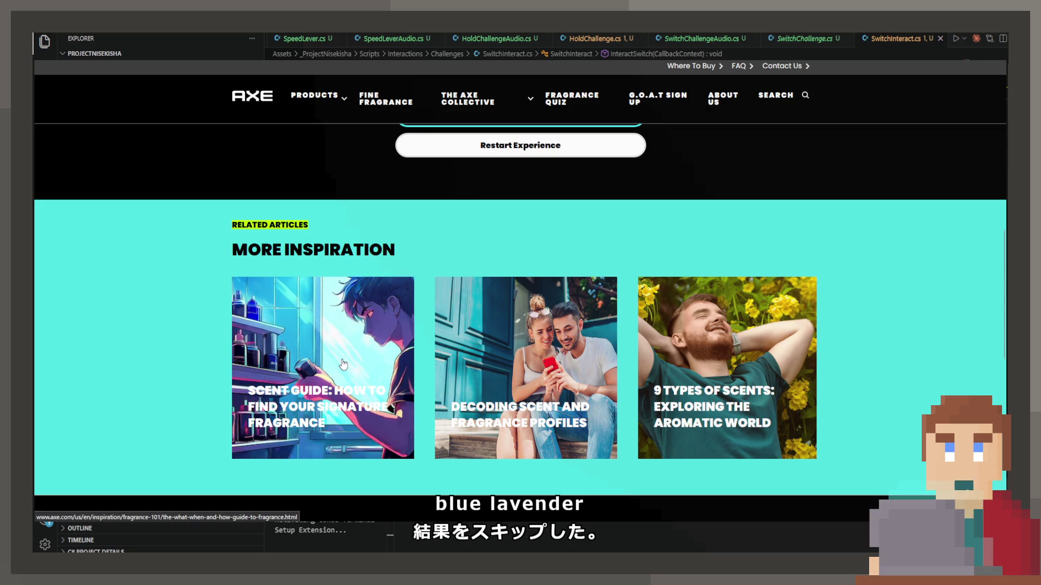
{"action": "left_click", "coordinate": [367, 326]}
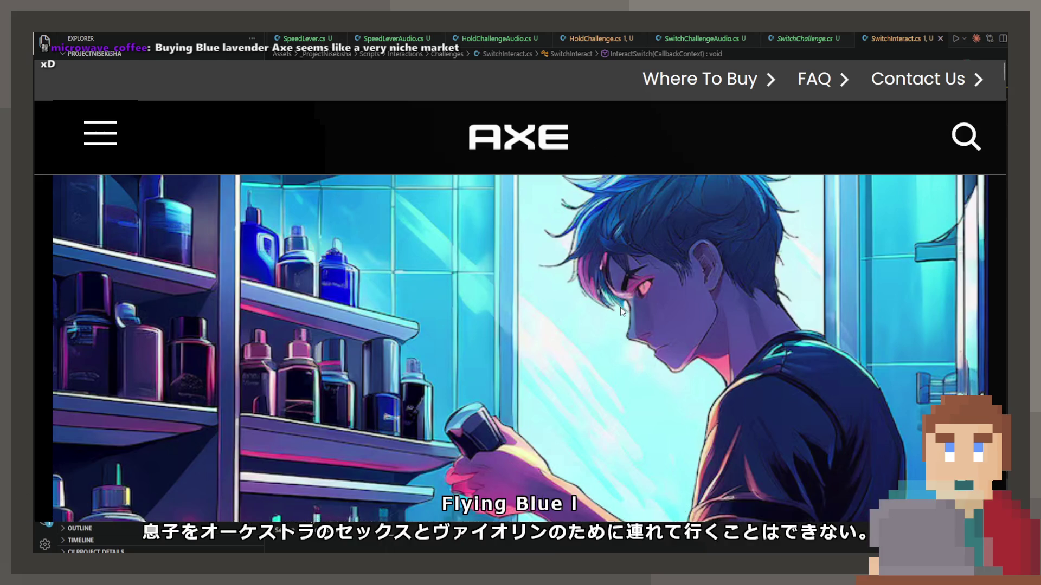
{"action": "key", "text": "ctrl+minus"}
{"action": "key", "text": "ctrl+minus"}
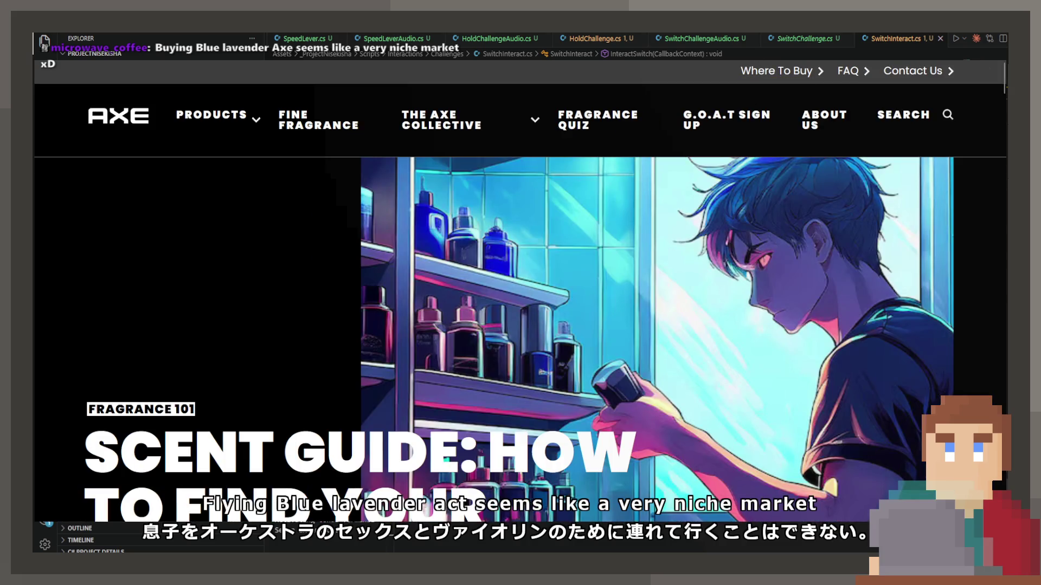
{"action": "key", "text": "ctrl+minus"}
{"action": "scroll", "coordinate": [550, 342], "scroll_direction": "down", "scroll_amount": 10}
{"action": "scroll", "coordinate": [523, 336], "scroll_direction": "down", "scroll_amount": 10}
{"action": "scroll", "coordinate": [515, 323], "scroll_direction": "down", "scroll_amount": 15}
{"action": "scroll", "coordinate": [512, 314], "scroll_direction": "down", "scroll_amount": 2}
{"action": "scroll", "coordinate": [507, 325], "scroll_direction": "up", "scroll_amount": 15}
{"action": "scroll", "coordinate": [503, 327], "scroll_direction": "up", "scroll_amount": 12}
{"action": "scroll", "coordinate": [500, 320], "scroll_direction": "down", "scroll_amount": 18}
{"action": "scroll", "coordinate": [500, 320], "scroll_direction": "down", "scroll_amount": 5}
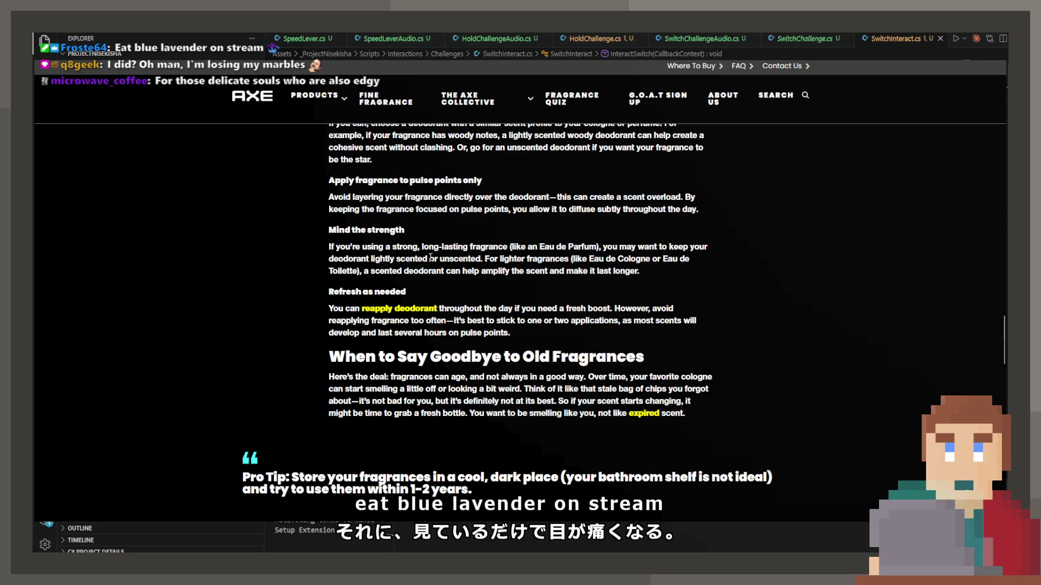
{"action": "scroll", "coordinate": [430, 258], "scroll_direction": "down", "scroll_amount": 2}
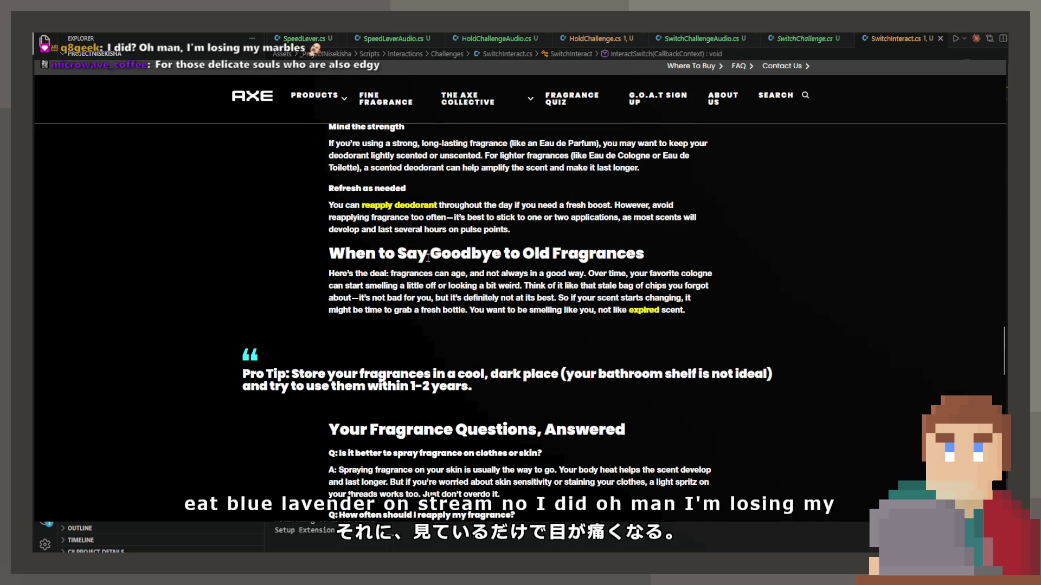
{"action": "scroll", "coordinate": [428, 256], "scroll_direction": "down", "scroll_amount": 10}
{"action": "scroll", "coordinate": [425, 255], "scroll_direction": "down", "scroll_amount": 5}
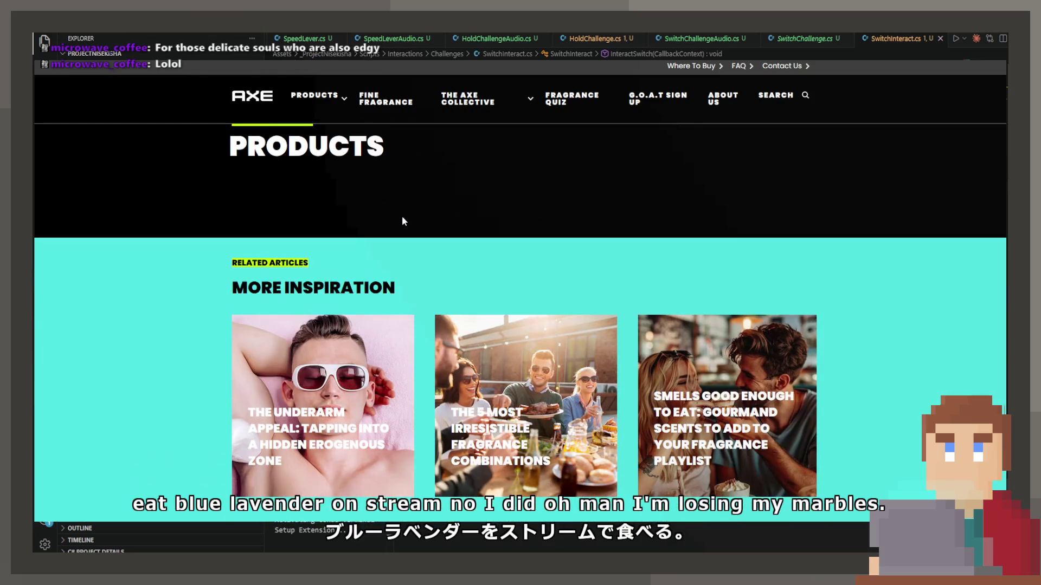
{"action": "scroll", "coordinate": [58, 251], "scroll_direction": "down", "scroll_amount": 1}
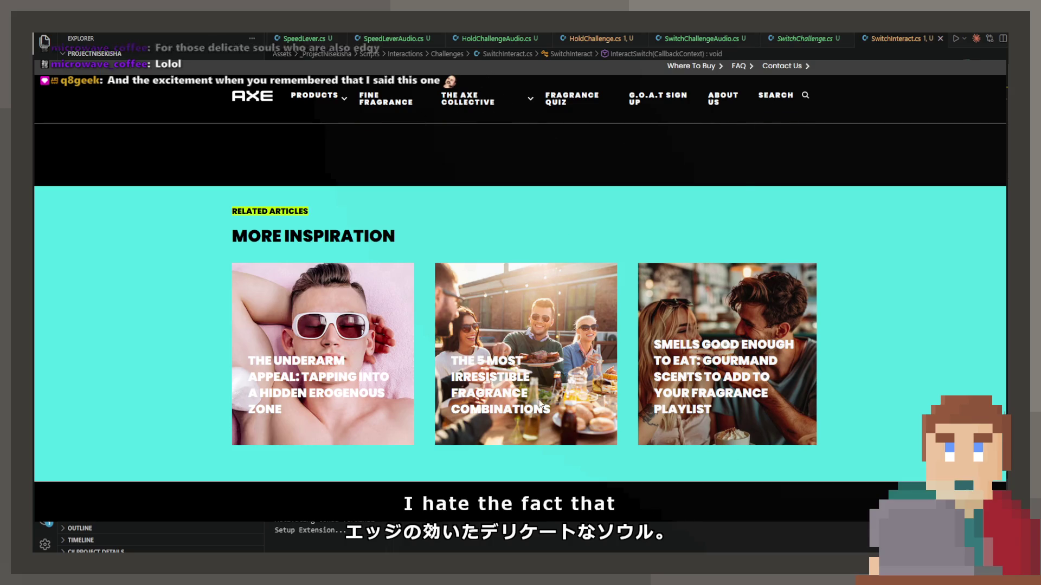
Step: Go back to the Axe home page and scroll through its sections
{"action": "left_click", "coordinate": [264, 102]}
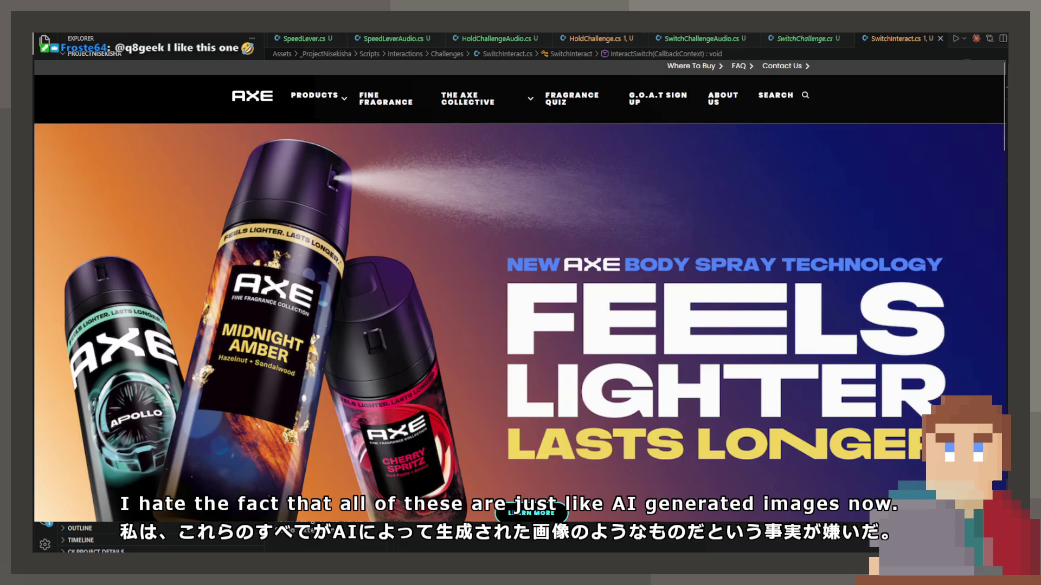
{"action": "scroll", "coordinate": [549, 283], "scroll_direction": "down", "scroll_amount": 10}
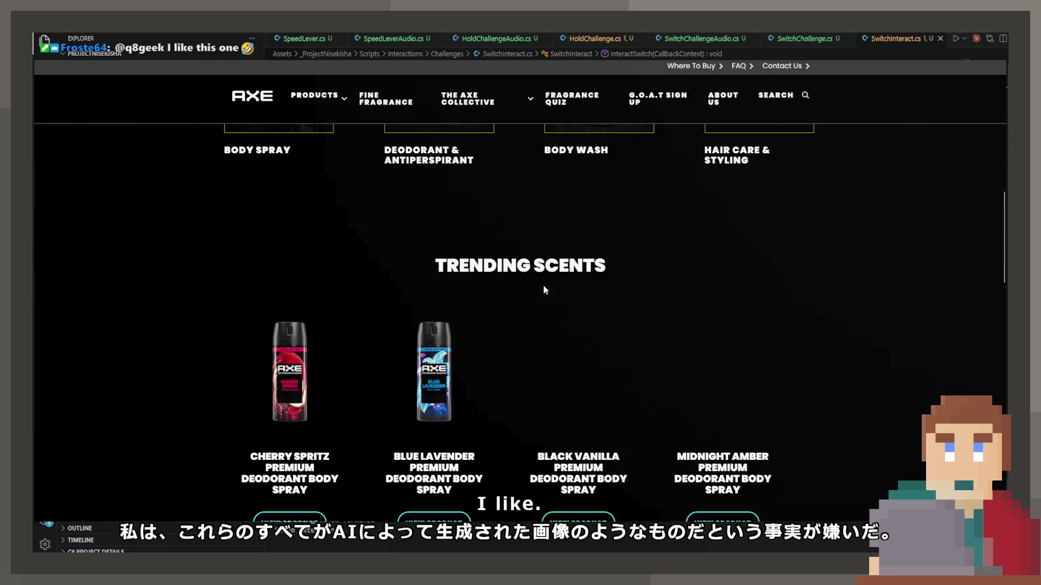
{"action": "scroll", "coordinate": [232, 240], "scroll_direction": "down", "scroll_amount": 7}
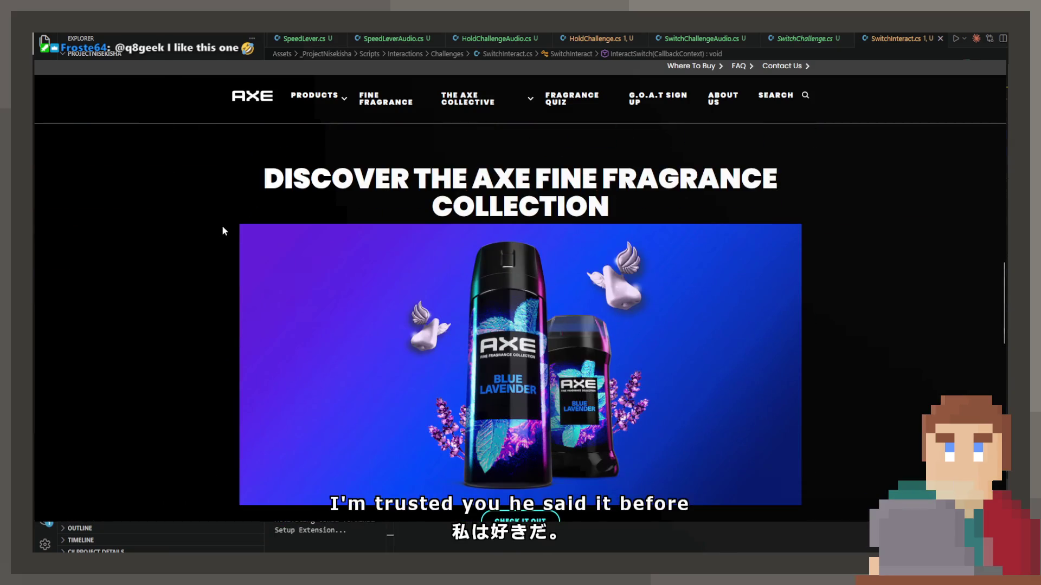
{"action": "scroll", "coordinate": [623, 393], "scroll_direction": "up", "scroll_amount": 2}
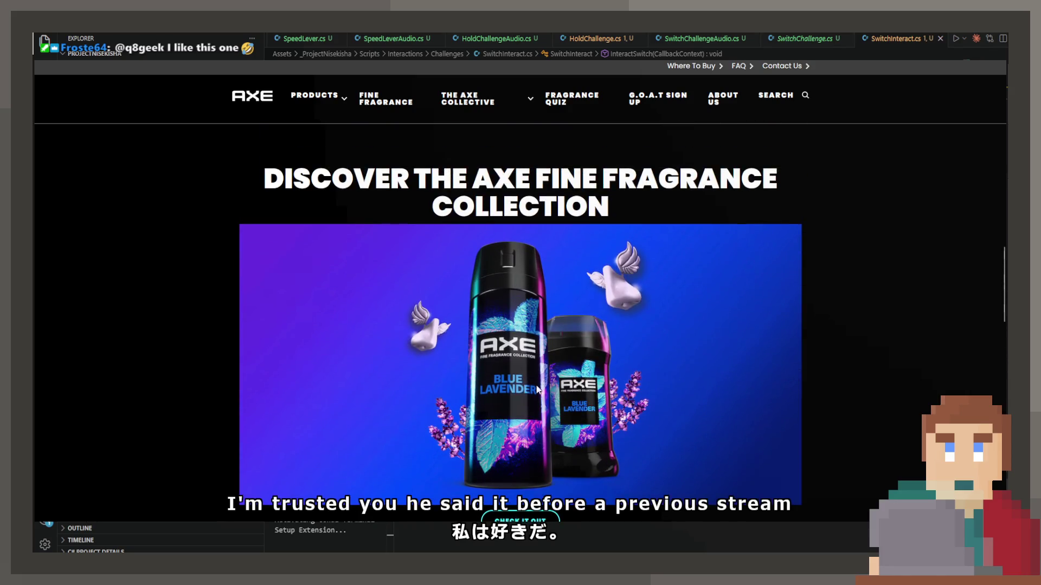
{"action": "scroll", "coordinate": [595, 404], "scroll_direction": "up", "scroll_amount": 4}
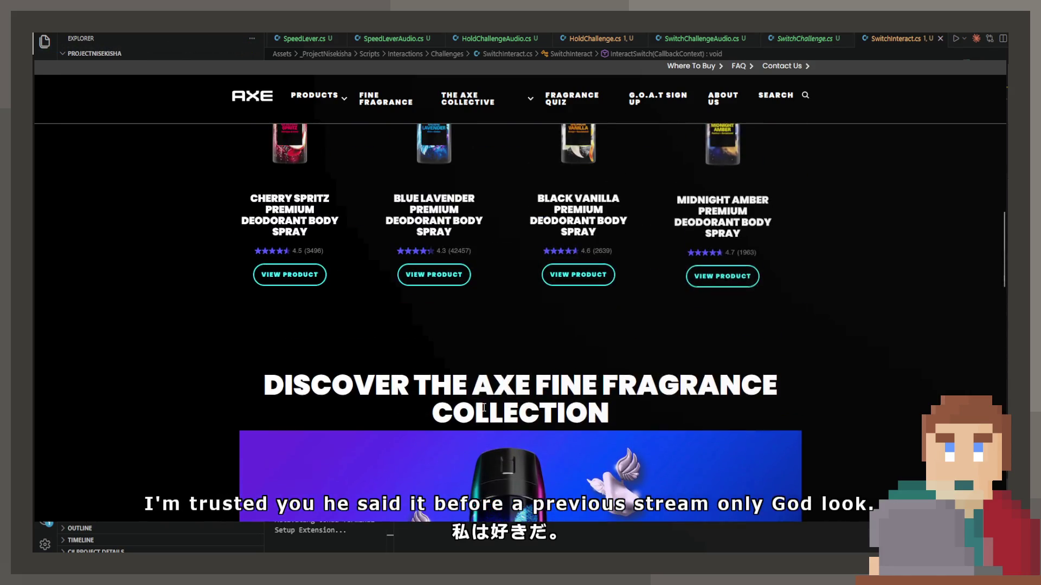
{"action": "scroll", "coordinate": [442, 370], "scroll_direction": "down", "scroll_amount": 4}
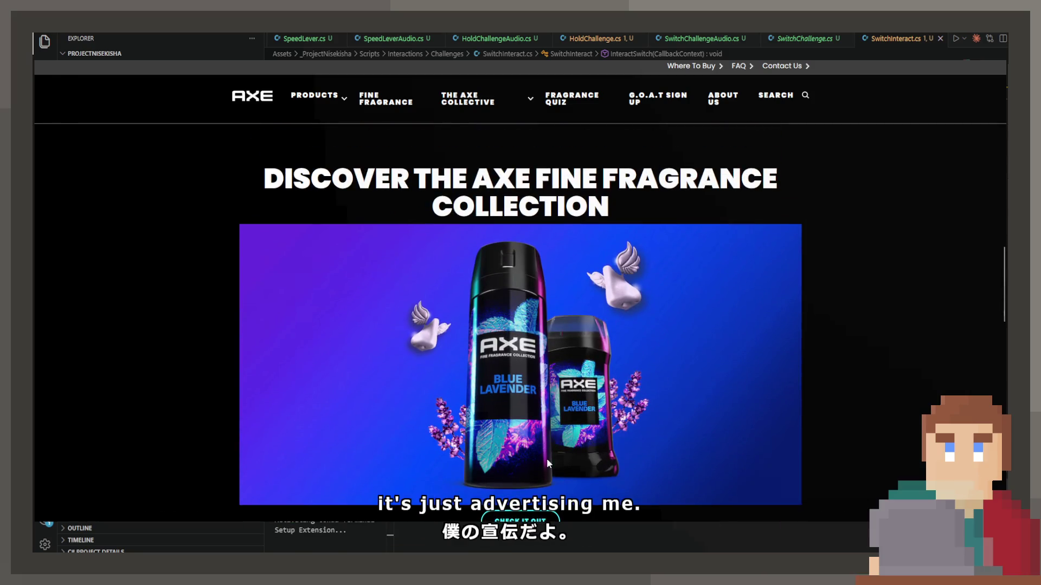
{"action": "scroll", "coordinate": [546, 429], "scroll_direction": "down", "scroll_amount": 2}
{"action": "scroll", "coordinate": [550, 428], "scroll_direction": "up", "scroll_amount": 20}
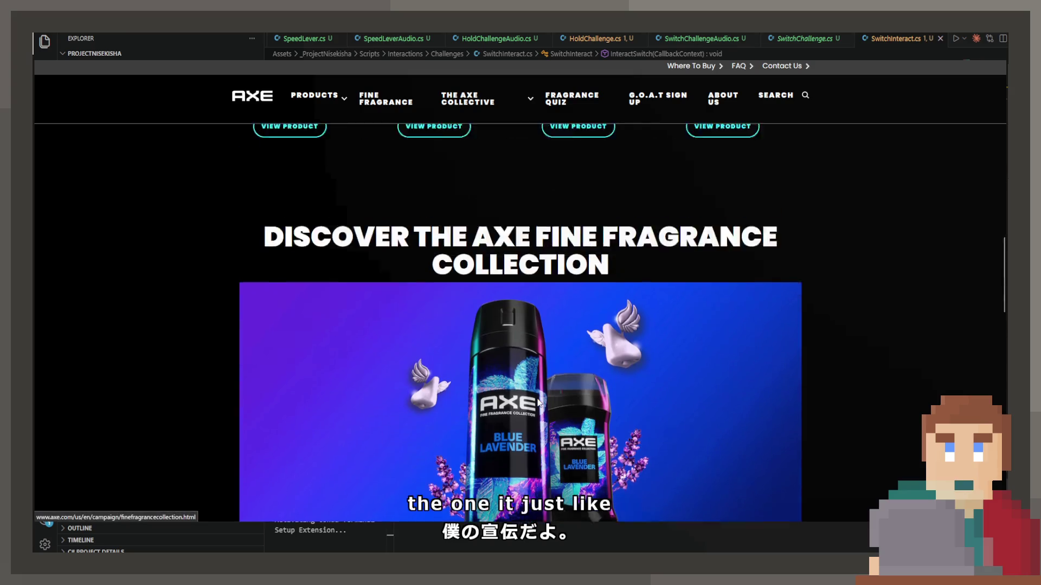
{"action": "scroll", "coordinate": [529, 381], "scroll_direction": "up", "scroll_amount": 2}
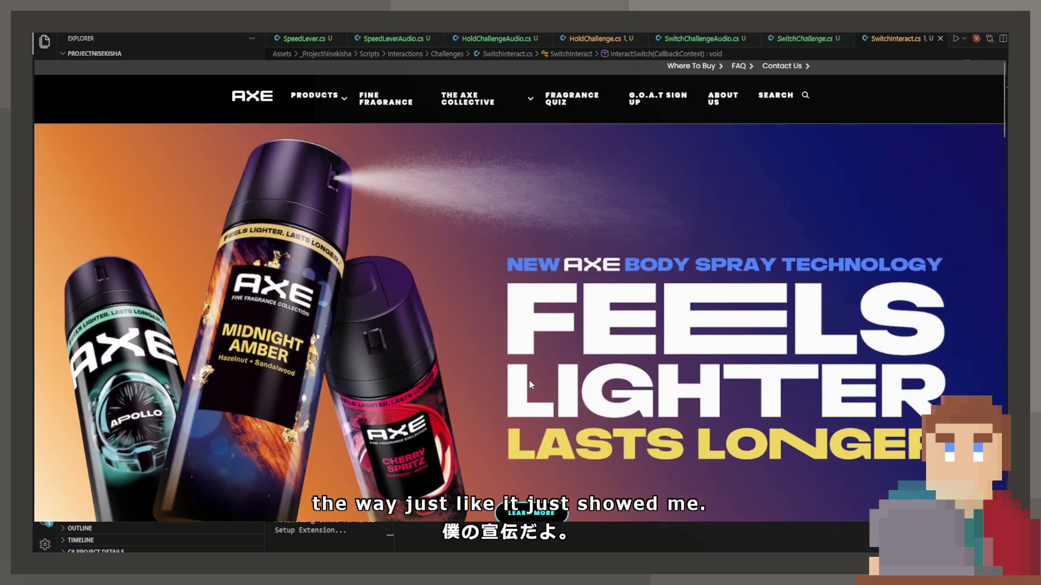
{"action": "scroll", "coordinate": [526, 374], "scroll_direction": "down", "scroll_amount": 1}
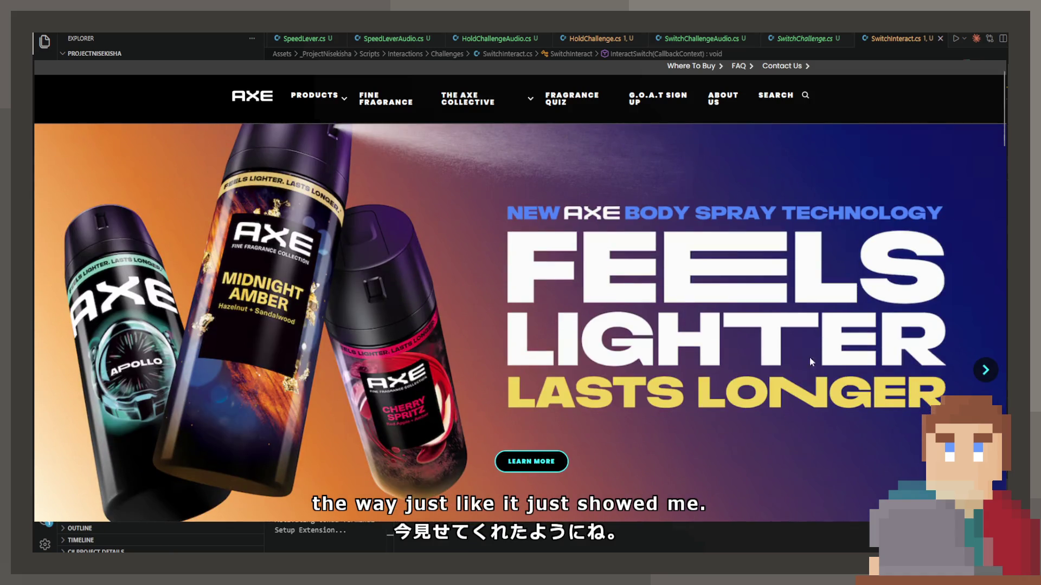
Step: Cycle the home banner slides, ending on the 'Take our fragrance quiz' slide
{"action": "left_click", "coordinate": [981, 377]}
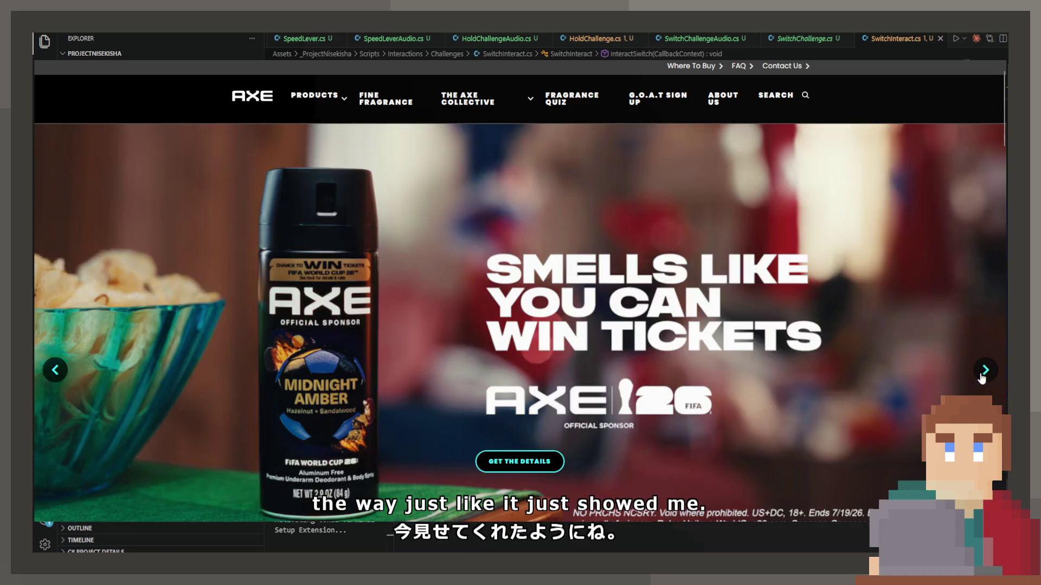
{"action": "left_click", "coordinate": [981, 376]}
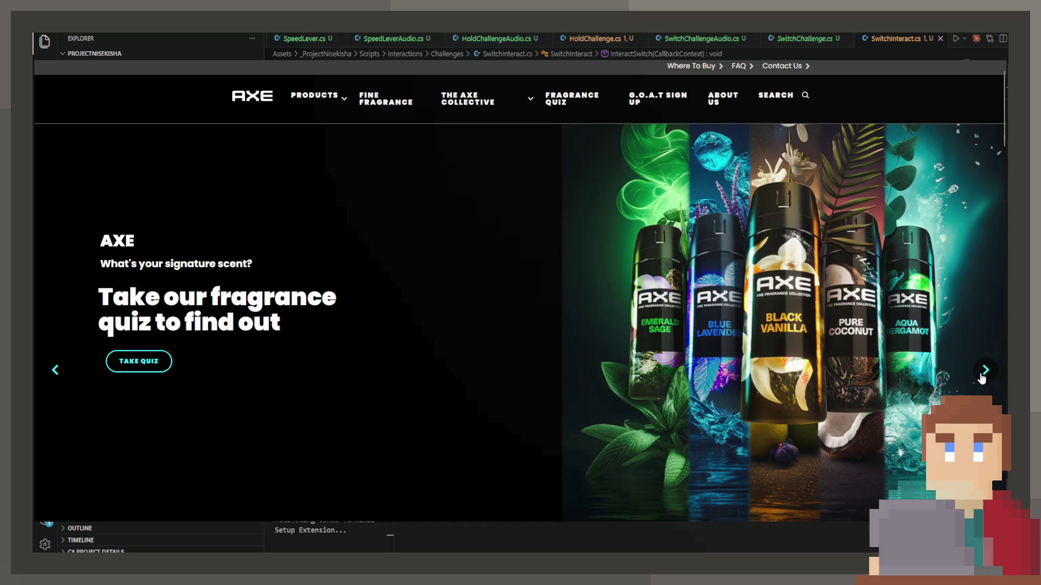
{"action": "left_click", "coordinate": [980, 377]}
{"action": "scroll", "coordinate": [979, 377], "scroll_direction": "down", "scroll_amount": 5}
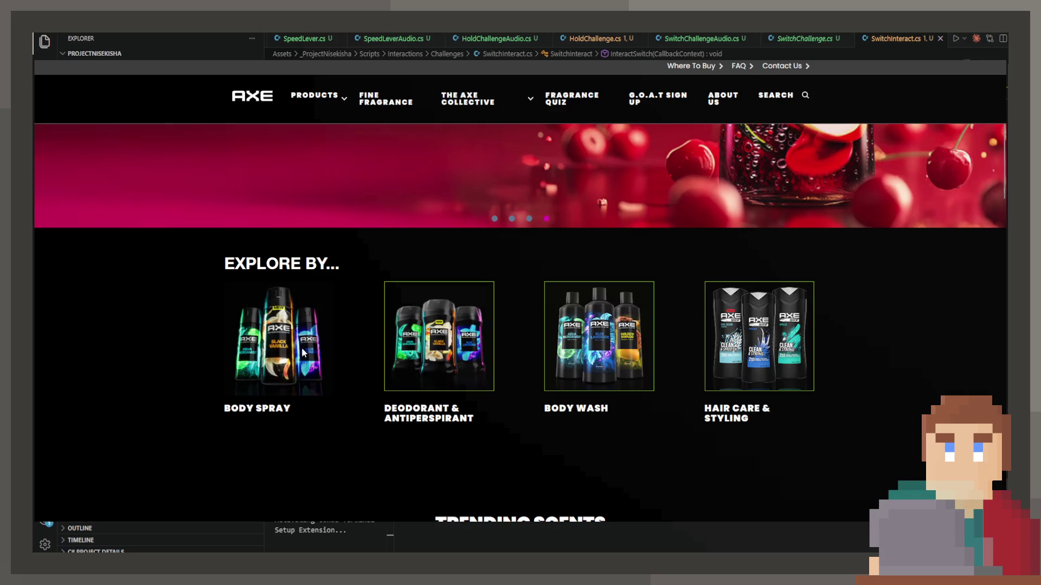
{"action": "scroll", "coordinate": [792, 383], "scroll_direction": "up", "scroll_amount": 5}
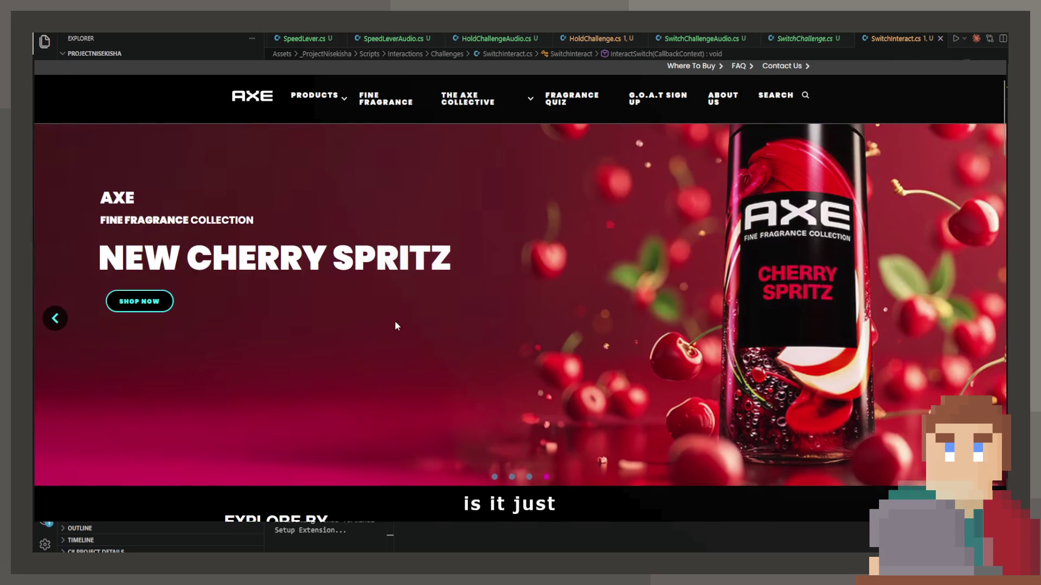
{"action": "scroll", "coordinate": [671, 359], "scroll_direction": "down", "scroll_amount": 10}
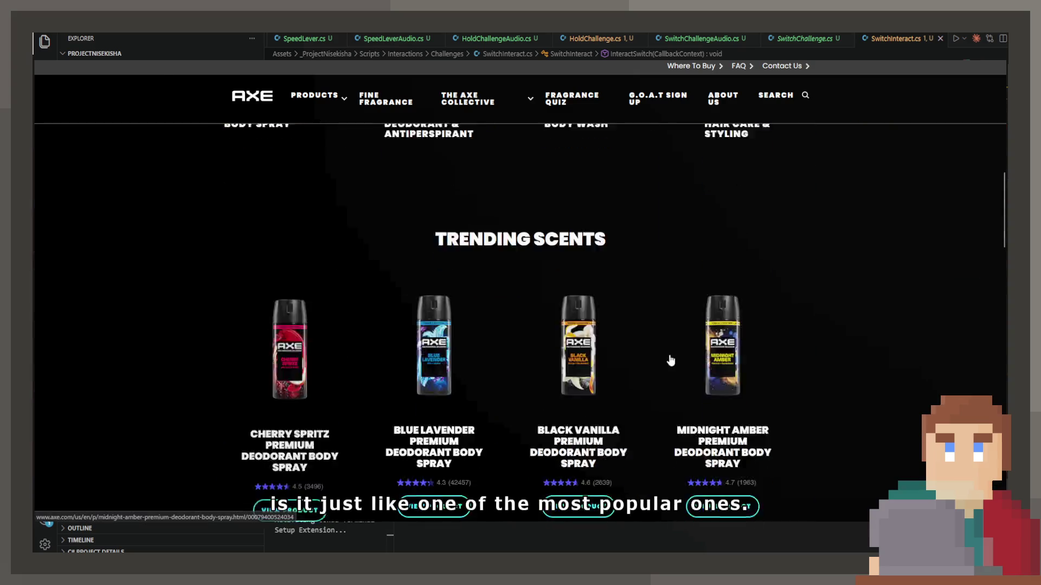
{"action": "scroll", "coordinate": [669, 353], "scroll_direction": "up", "scroll_amount": 8}
{"action": "scroll", "coordinate": [667, 367], "scroll_direction": "up", "scroll_amount": 3}
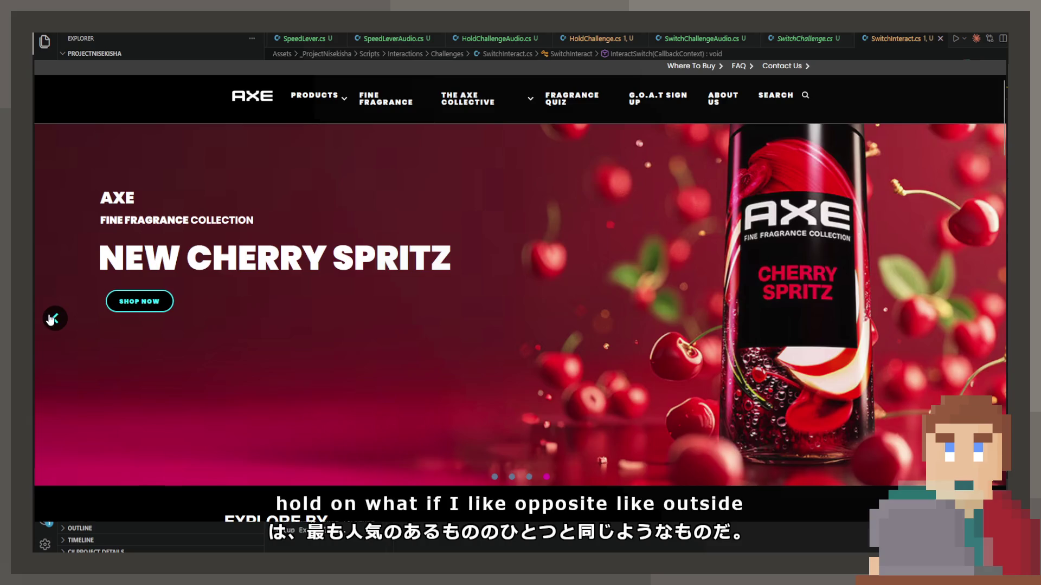
{"action": "left_click", "coordinate": [54, 319]}
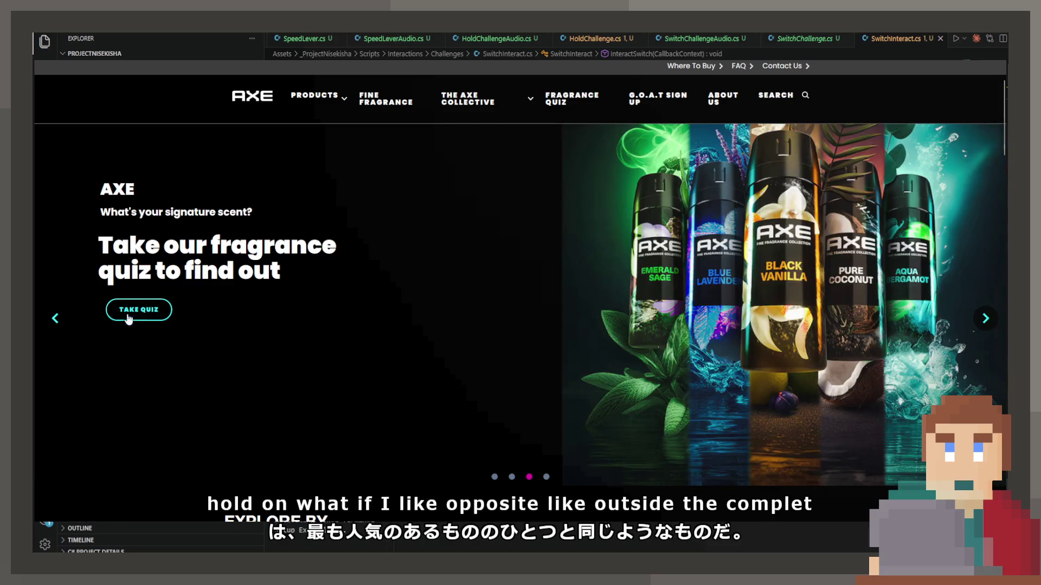
Step: Open the AXE Fragrance Finder Quiz and start the questions
{"action": "left_click", "coordinate": [135, 307]}
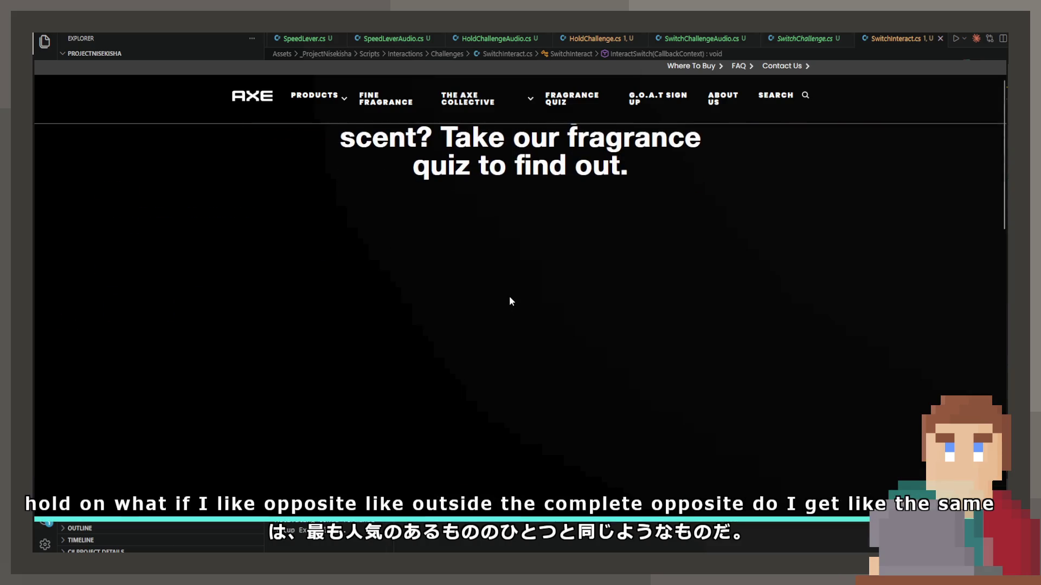
{"action": "scroll", "coordinate": [759, 406], "scroll_direction": "down", "scroll_amount": 3}
{"action": "left_click", "coordinate": [732, 333]}
{"action": "scroll", "coordinate": [704, 347], "scroll_direction": "down", "scroll_amount": 2}
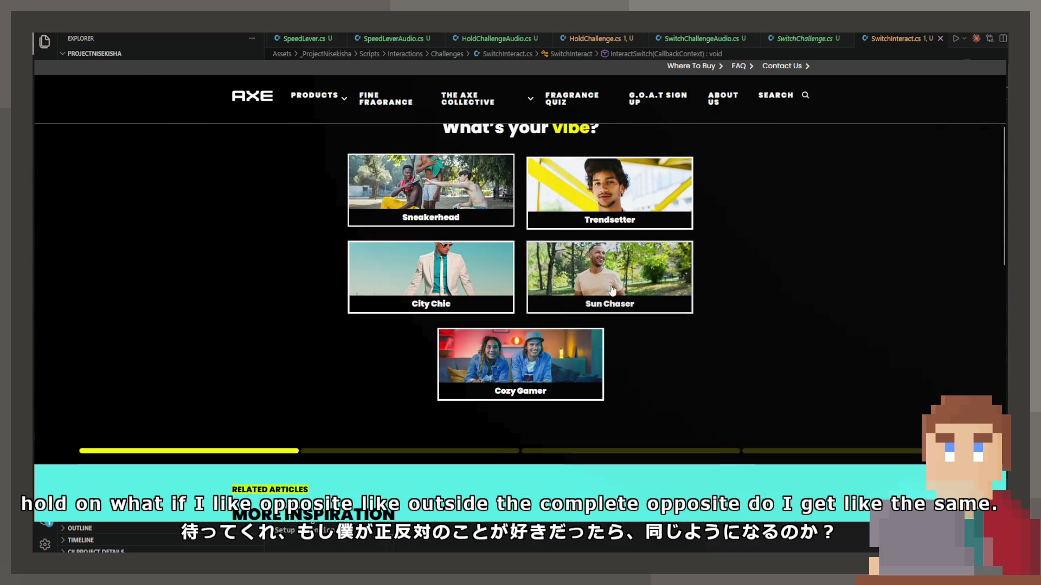
Step: Answer Sun Chaser, Italy, Loud & Proud and Utility Cool, then skip sign-up to see results
{"action": "left_click", "coordinate": [639, 309]}
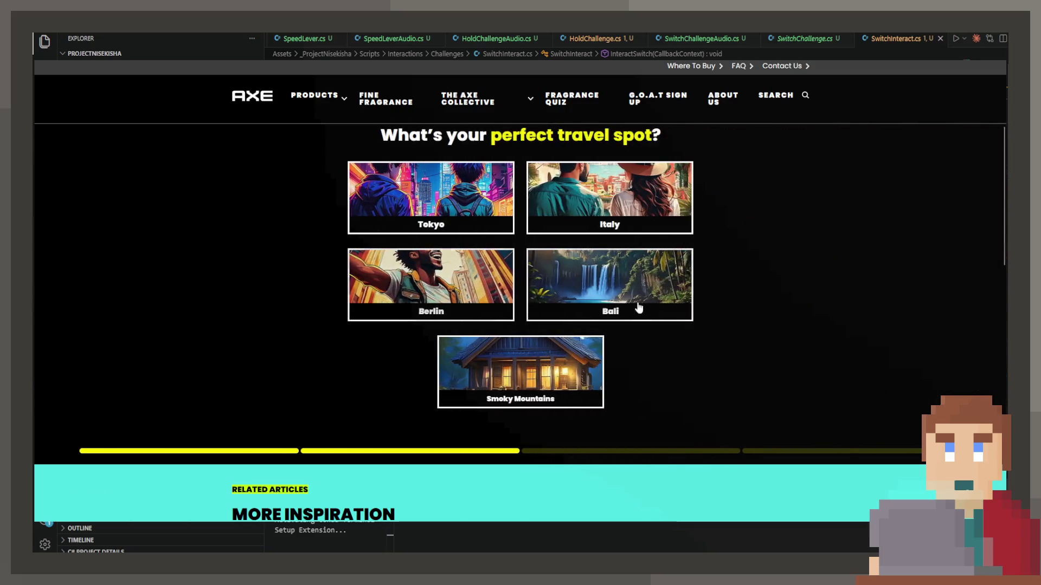
{"action": "left_click", "coordinate": [616, 218]}
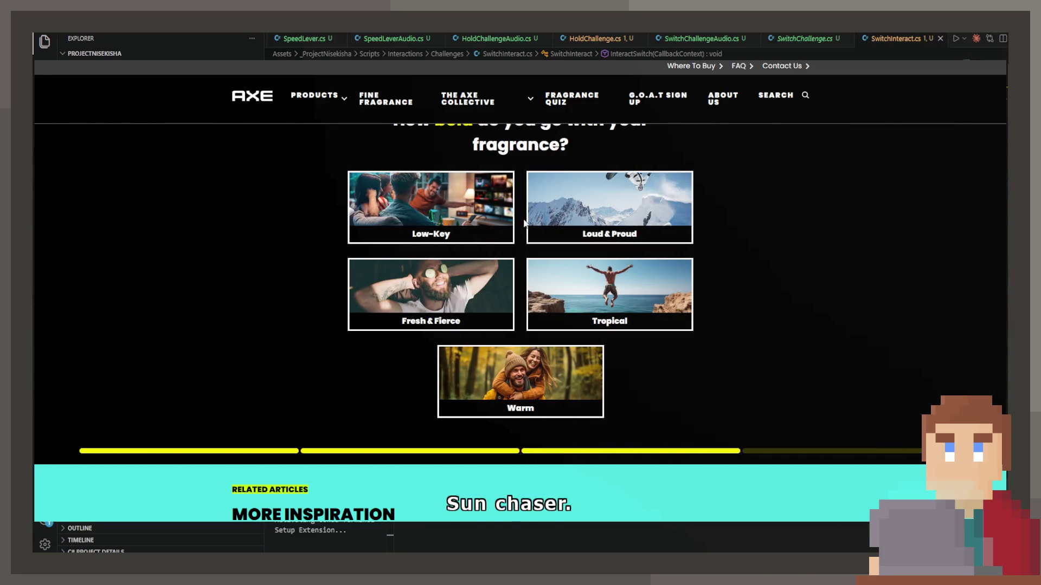
{"action": "left_click", "coordinate": [565, 216]}
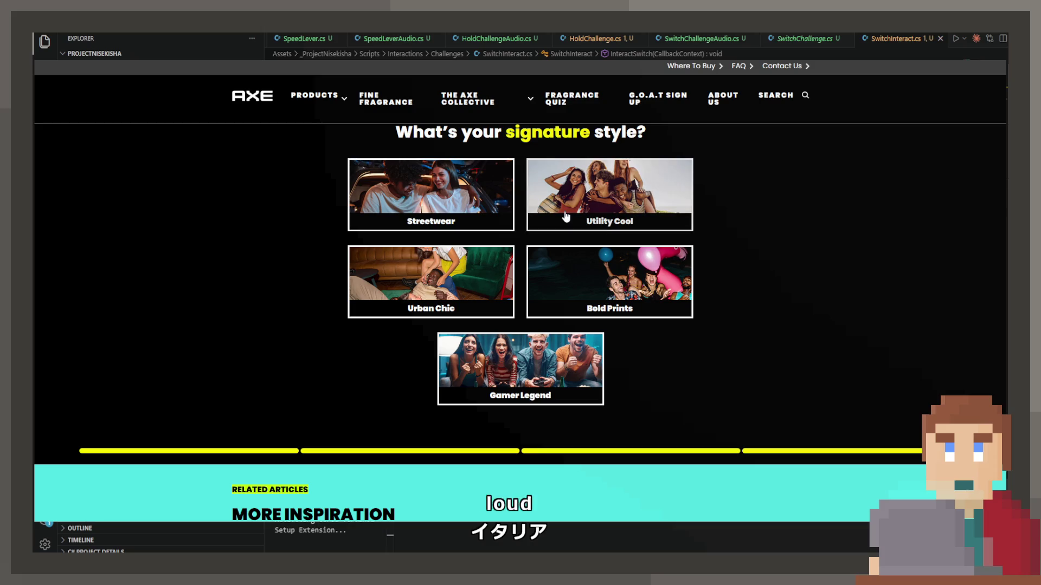
{"action": "left_click", "coordinate": [565, 217]}
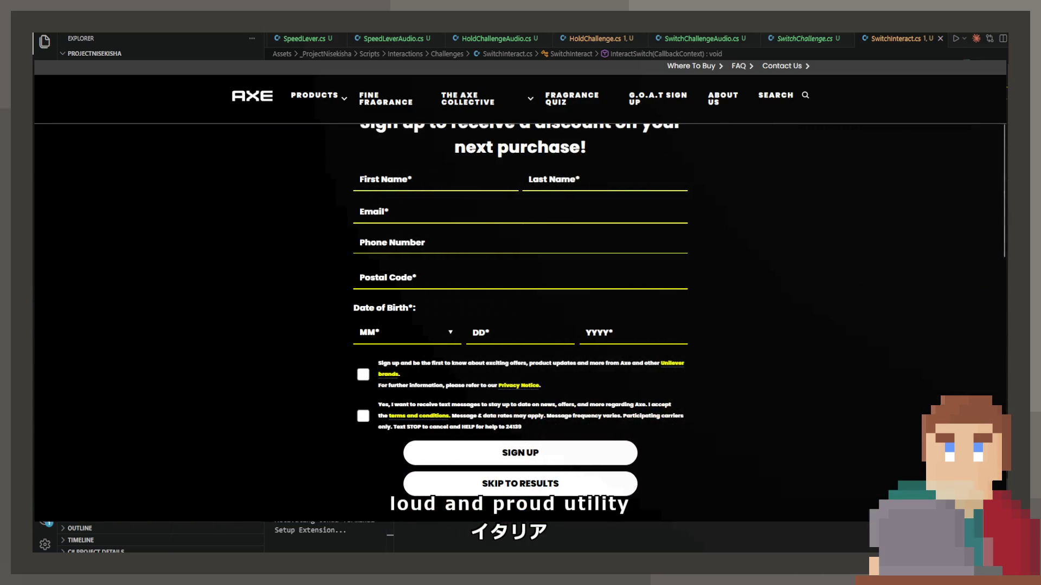
{"action": "left_click", "coordinate": [561, 488]}
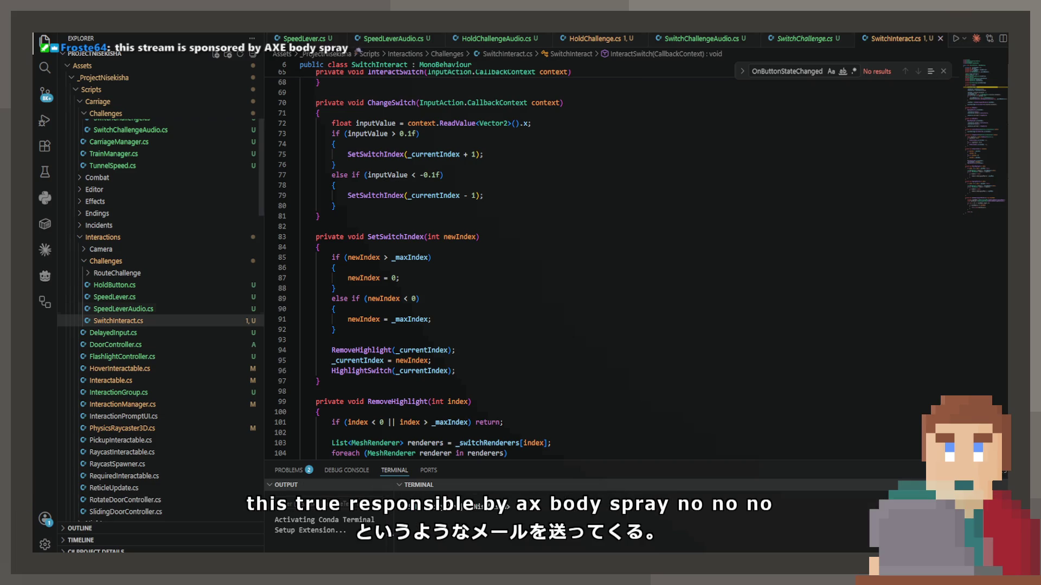
Step: Add a HandleSelectionChange method below HandleRandomChange in SwitchChallengeAudio.cs and save
{"action": "left_click", "coordinate": [688, 39]}
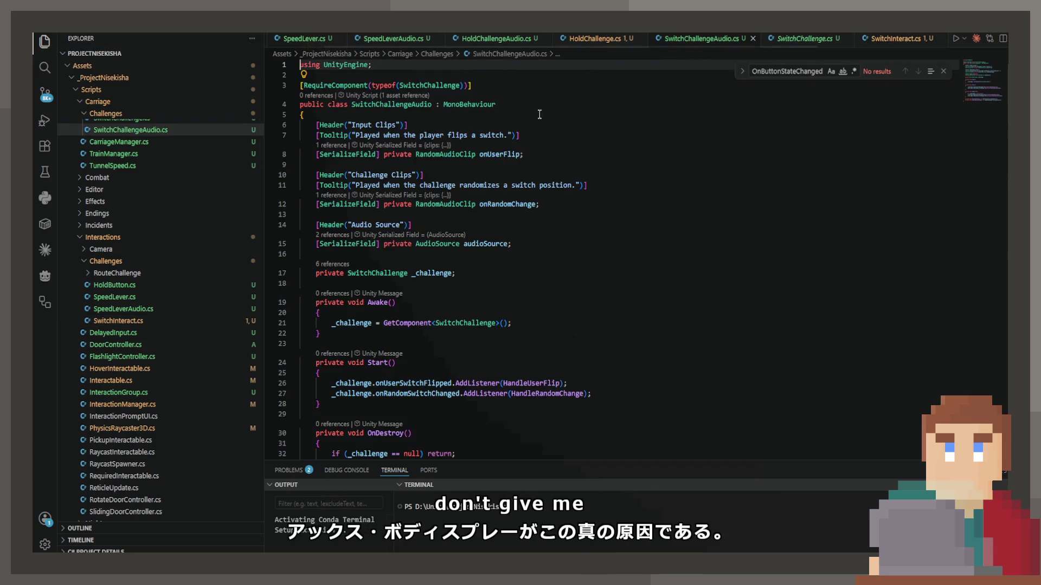
{"action": "scroll", "coordinate": [428, 249], "scroll_direction": "down", "scroll_amount": 4}
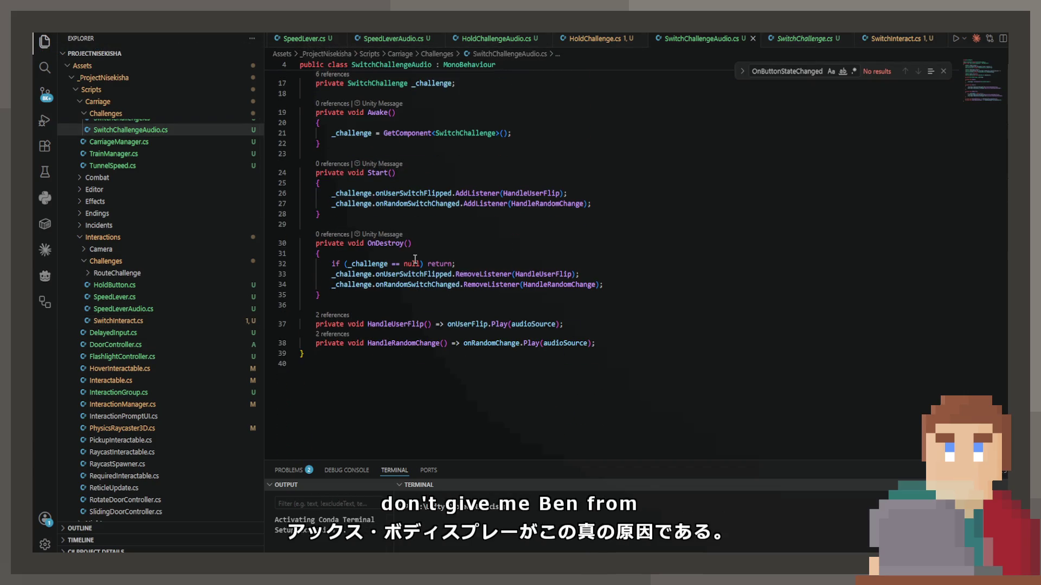
{"action": "left_click", "coordinate": [635, 342]}
{"action": "key", "text": "Return"}
{"action": "type", "text": "privat evoid"}
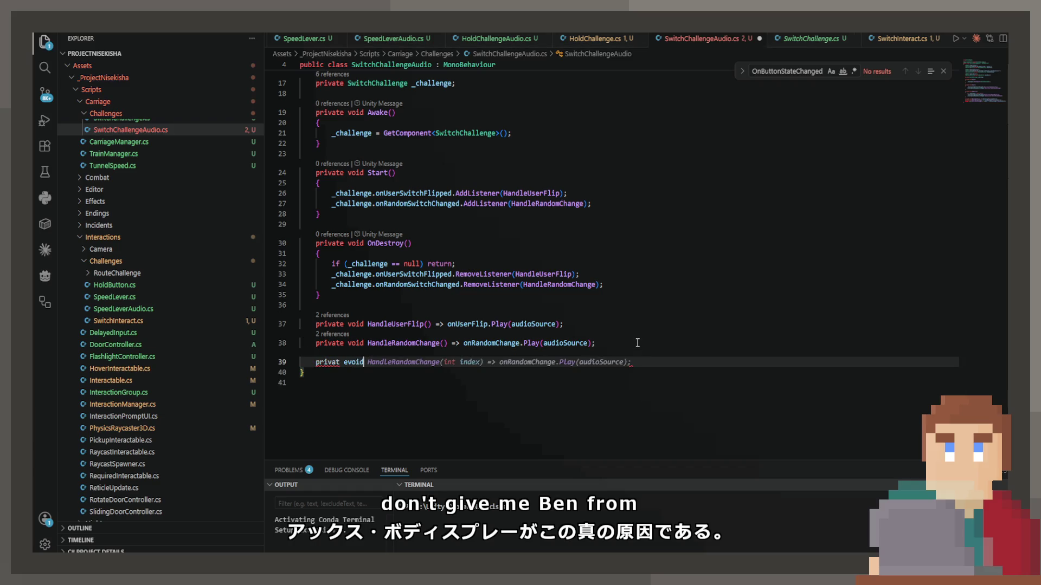
{"action": "key", "text": "BackSpace"}
{"action": "key", "text": "BackSpace"}
{"action": "key", "text": "BackSpace"}
{"action": "type", "text": "e vo"}
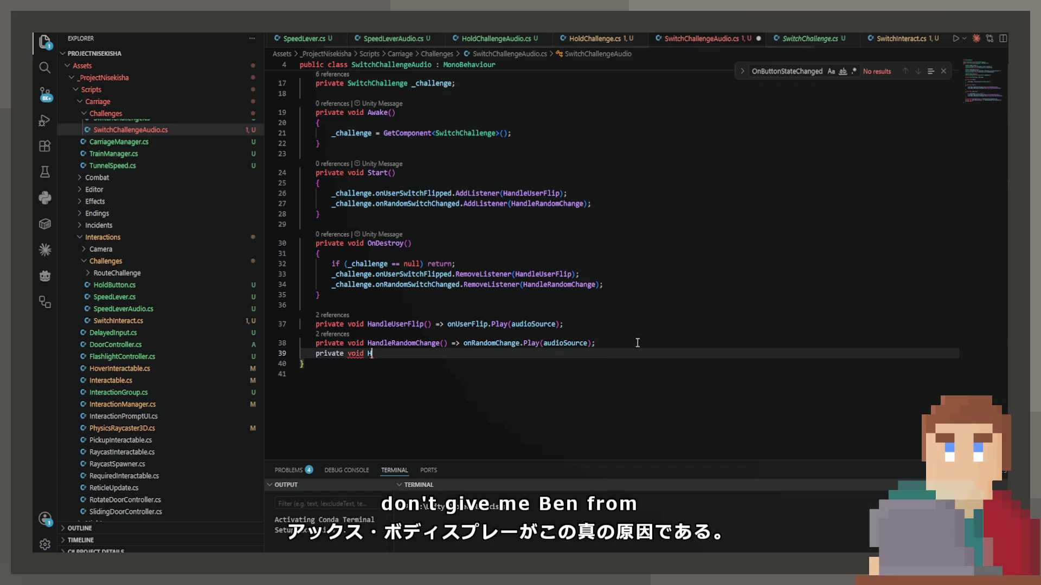
{"action": "type", "text": "e"}
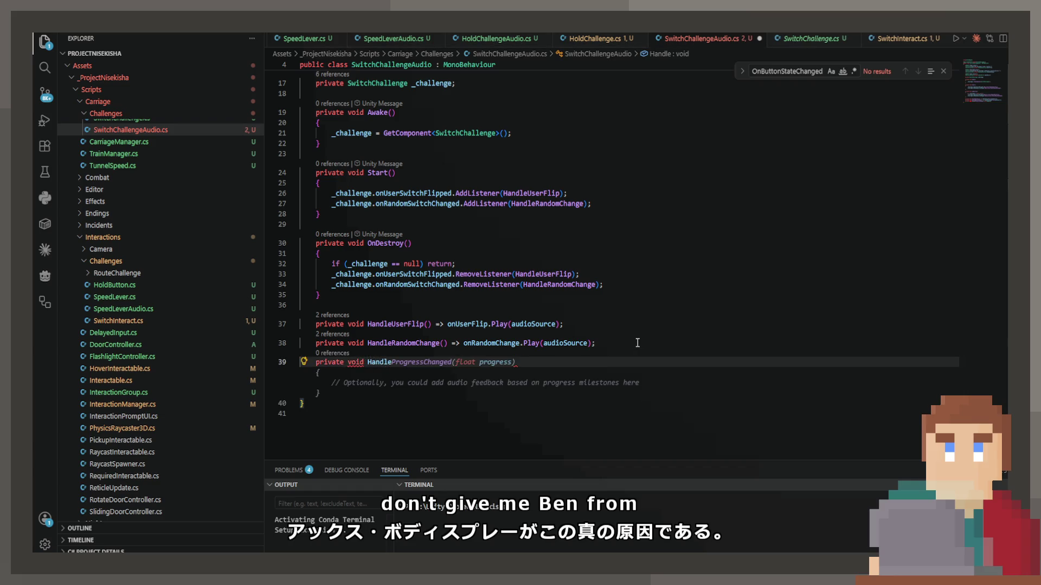
{"action": "type", "text": "SelectionCha"}
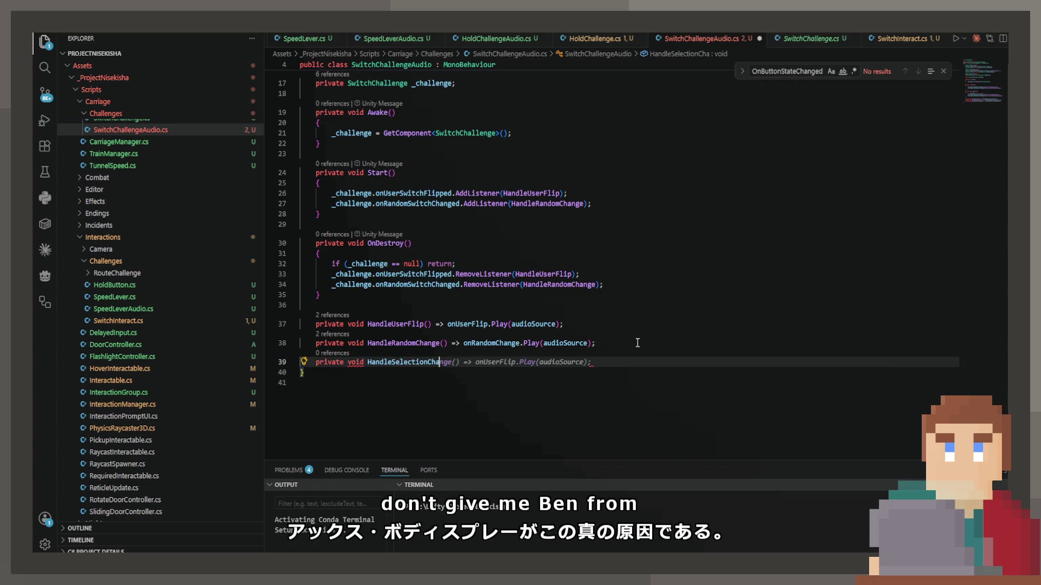
{"action": "key", "text": "Tab"}
{"action": "key", "text": "ctrl+s"}
Step: Go back up to the audioSource and onRandomChange field declarations
{"action": "scroll", "coordinate": [601, 271], "scroll_direction": "up", "scroll_amount": 5}
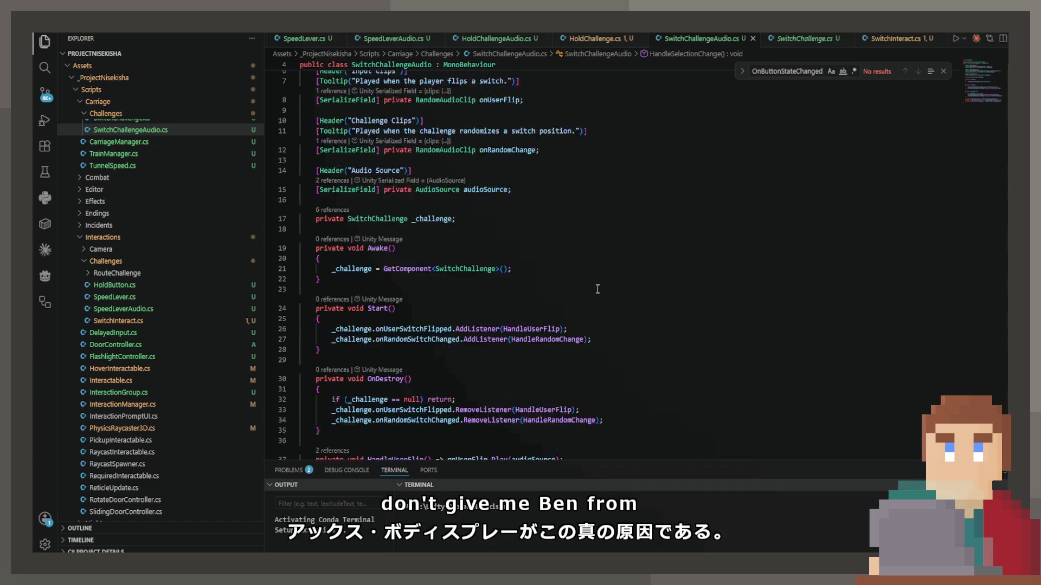
{"action": "left_click", "coordinate": [544, 215]}
{"action": "left_click", "coordinate": [577, 180]}
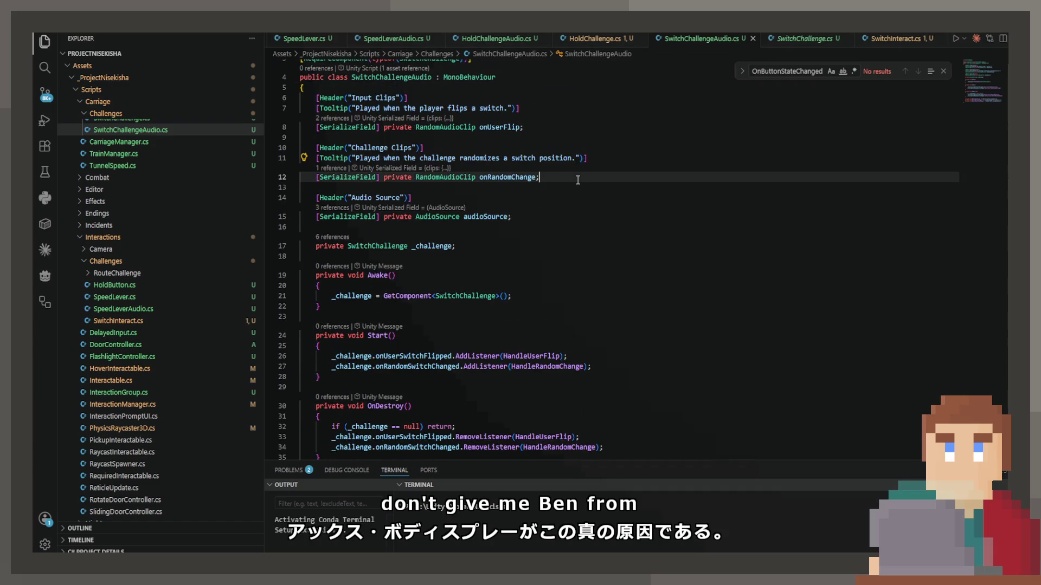
Step: Under onUserFlip, add an onSelectionChange RandomAudioClip field tooltipped 'Played when the player changes selection without flipping.'
{"action": "key", "text": "Return"}
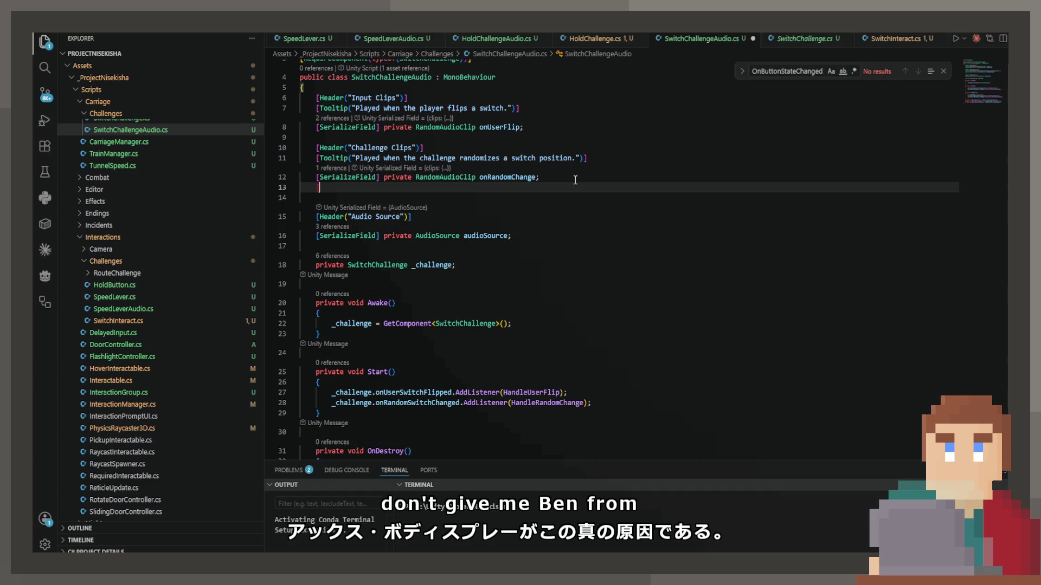
{"action": "type", "text": "["}
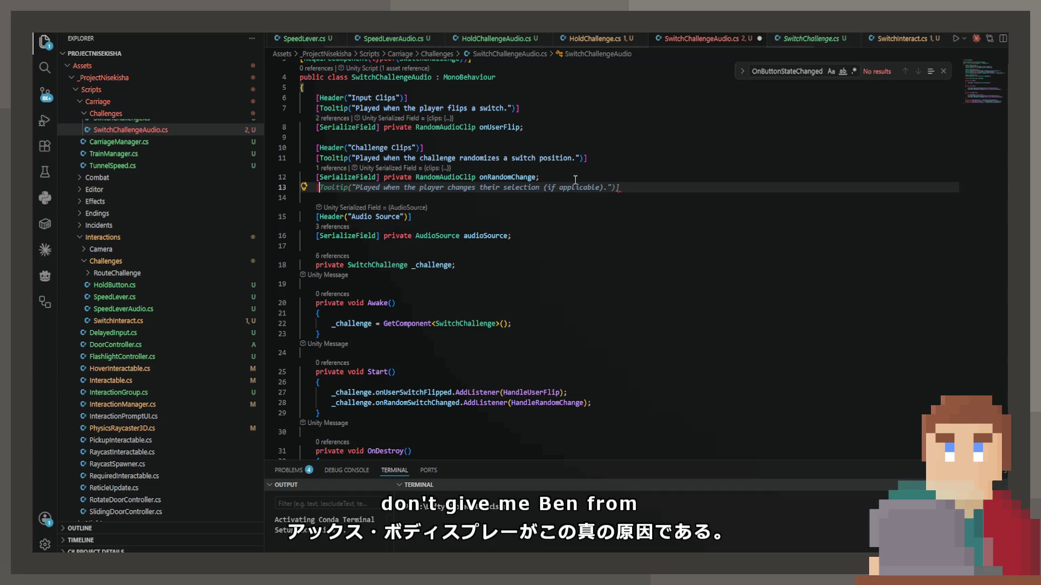
{"action": "key", "text": "BackSpace"}
{"action": "key", "text": "Up"}
{"action": "key", "text": "Up"}
{"action": "key", "text": "Up"}
{"action": "key", "text": "ctrl+shift+Return"}
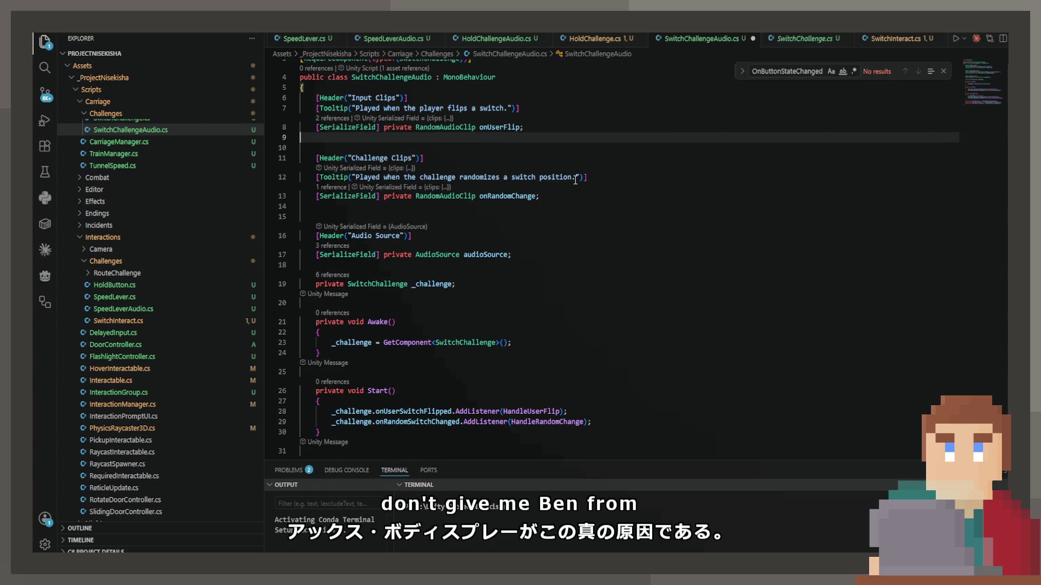
{"action": "type", "text": "[Too"}
{"action": "key", "text": "Tab"}
{"action": "key", "text": "Return"}
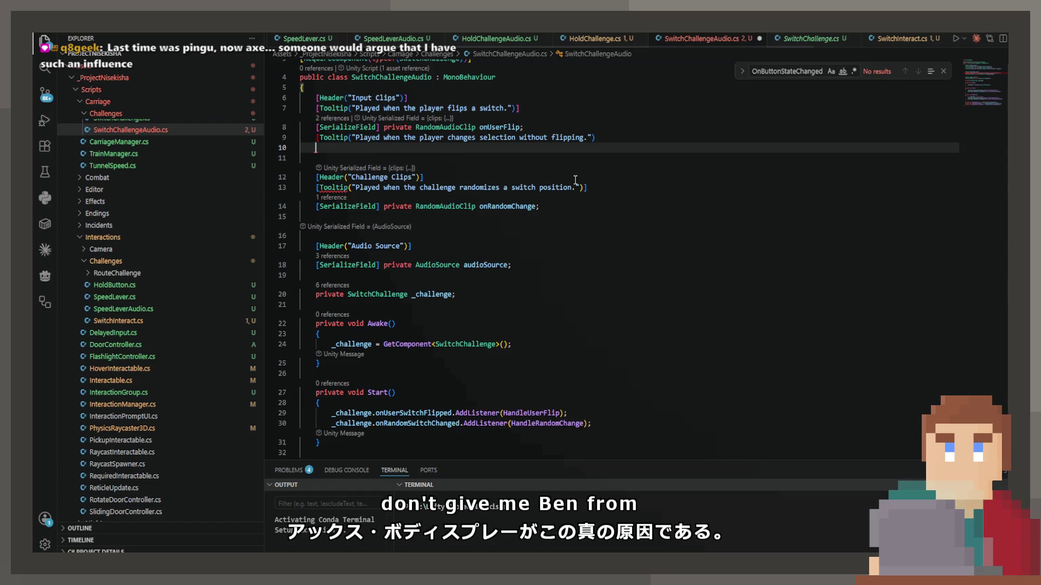
{"action": "key", "text": "Tab"}
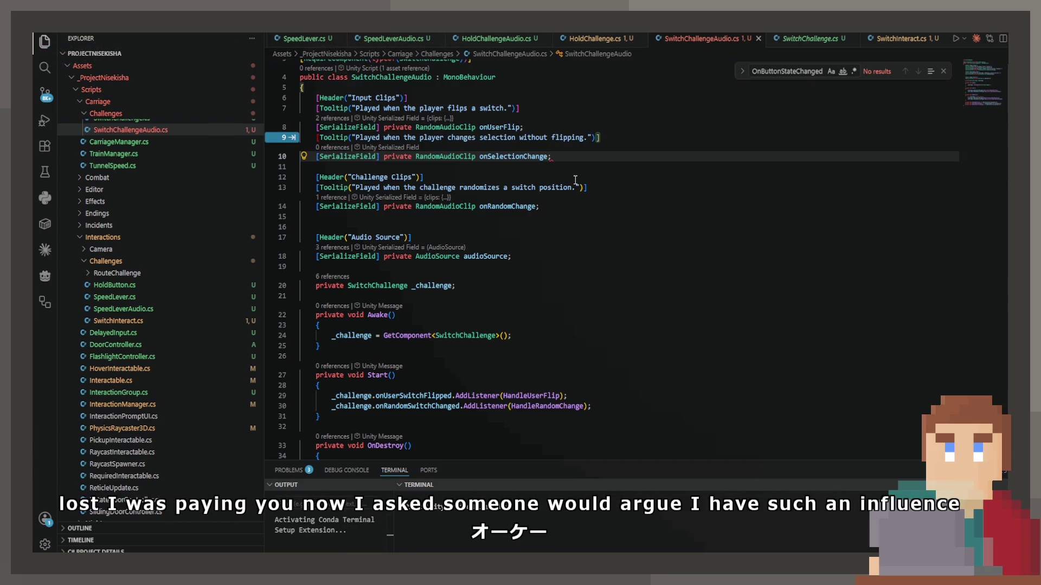
{"action": "key", "text": "Tab"}
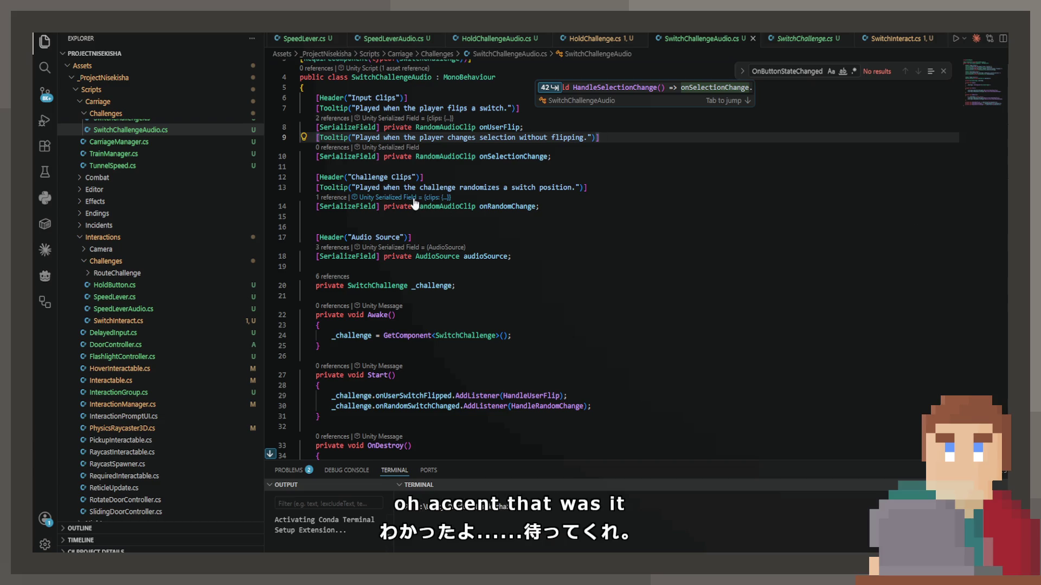
Step: Accept the HandleSelectionChange handler and onSelectionChanged listener lines, and save SwitchChallengeAudio.cs
{"action": "key", "text": "Tab"}
{"action": "key", "text": "Tab"}
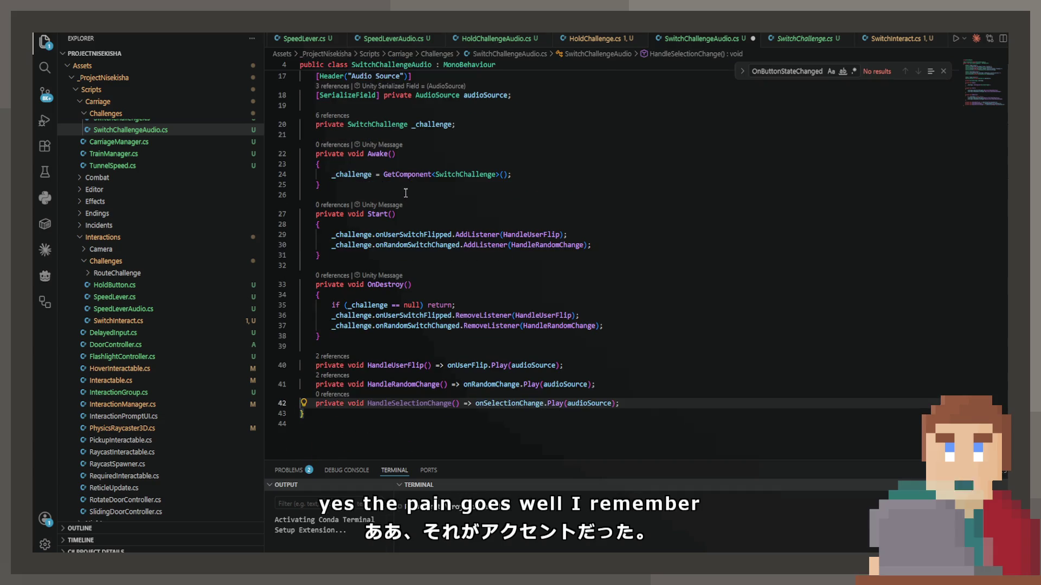
{"action": "key", "text": "Tab"}
{"action": "key", "text": "Tab"}
{"action": "key", "text": "Tab"}
{"action": "key", "text": "Tab"}
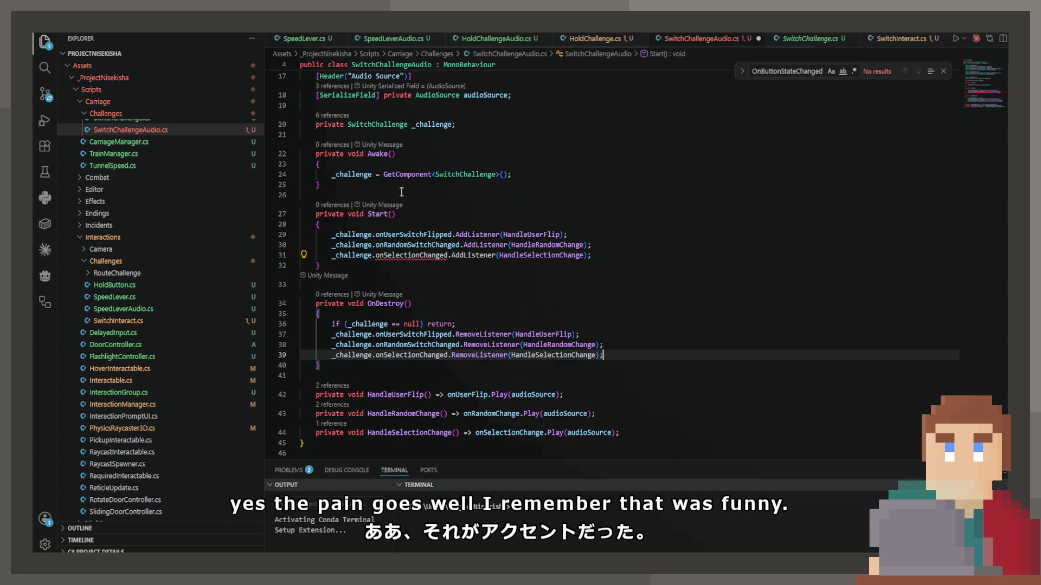
{"action": "key", "text": "ctrl+s"}
Step: Jump from the _challenge field to the SwitchChallenge class definition
{"action": "left_click", "coordinate": [351, 256], "text": "ctrl"}
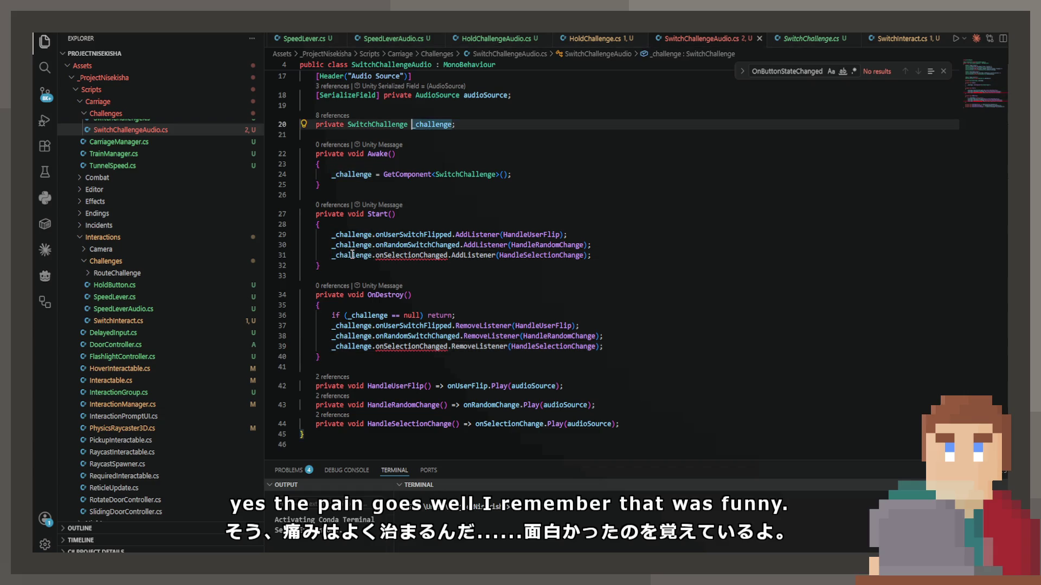
{"action": "left_click", "coordinate": [397, 124], "text": "ctrl"}
{"action": "scroll", "coordinate": [477, 228], "scroll_direction": "down", "scroll_amount": 5}
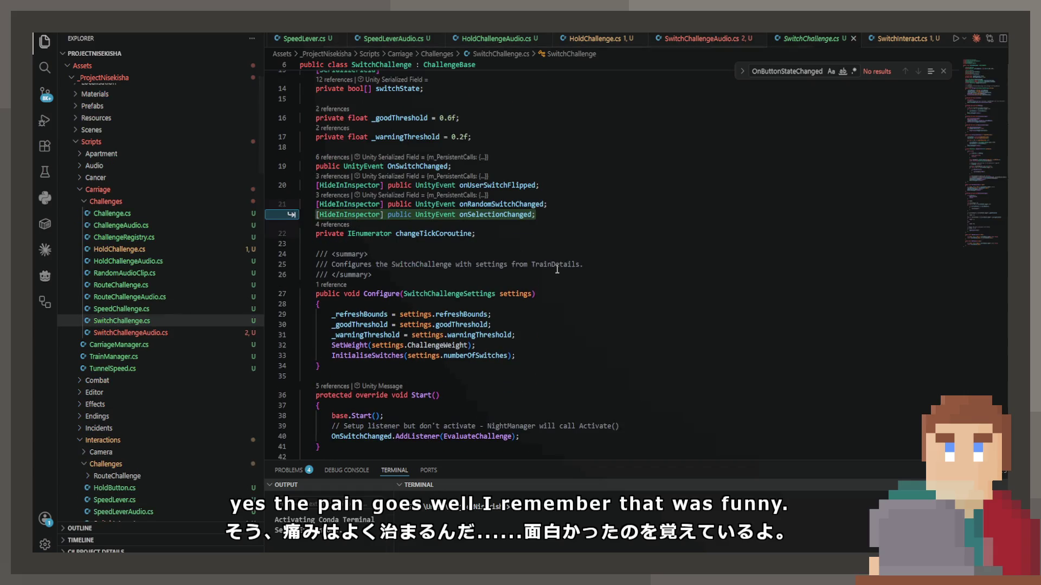
Step: Add an onSelectionChanged event to SwitchChallenge.cs, save, then delete that line
{"action": "key", "text": "Tab"}
{"action": "key", "text": "ctrl+s"}
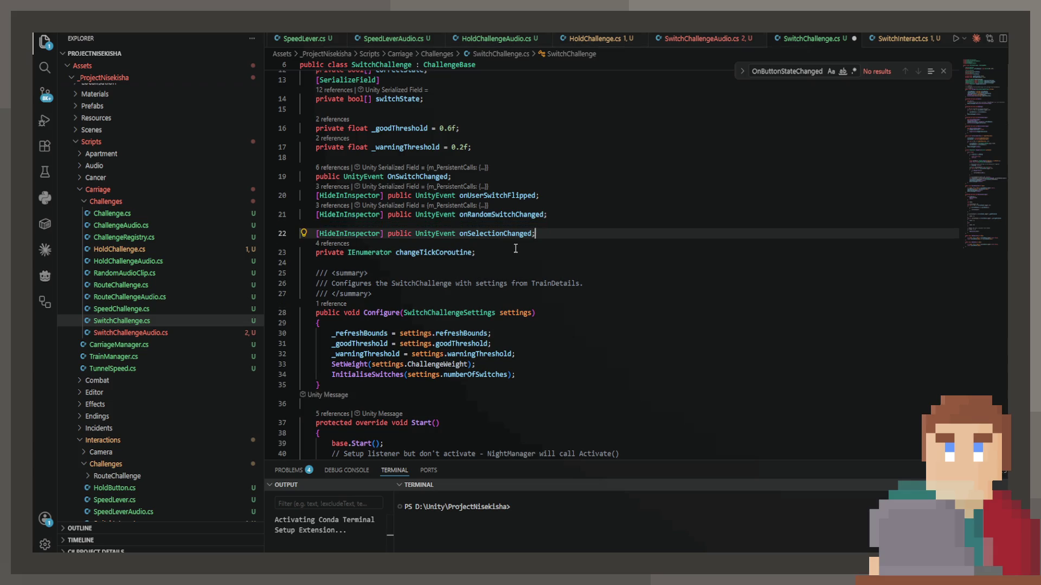
{"action": "scroll", "coordinate": [510, 245], "scroll_direction": "down", "scroll_amount": 5}
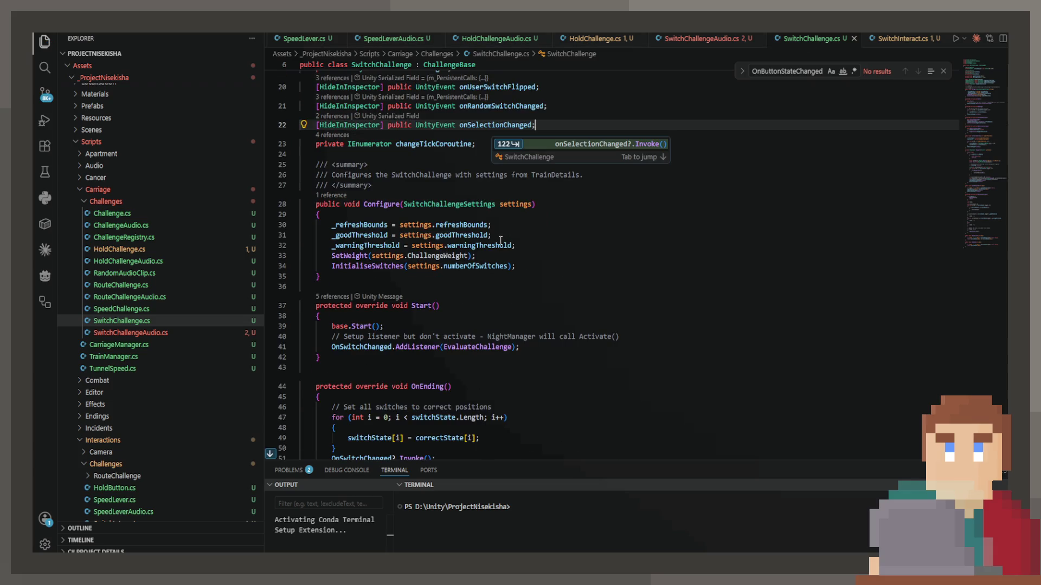
{"action": "scroll", "coordinate": [500, 243], "scroll_direction": "down", "scroll_amount": 3}
{"action": "scroll", "coordinate": [499, 243], "scroll_direction": "up", "scroll_amount": 7}
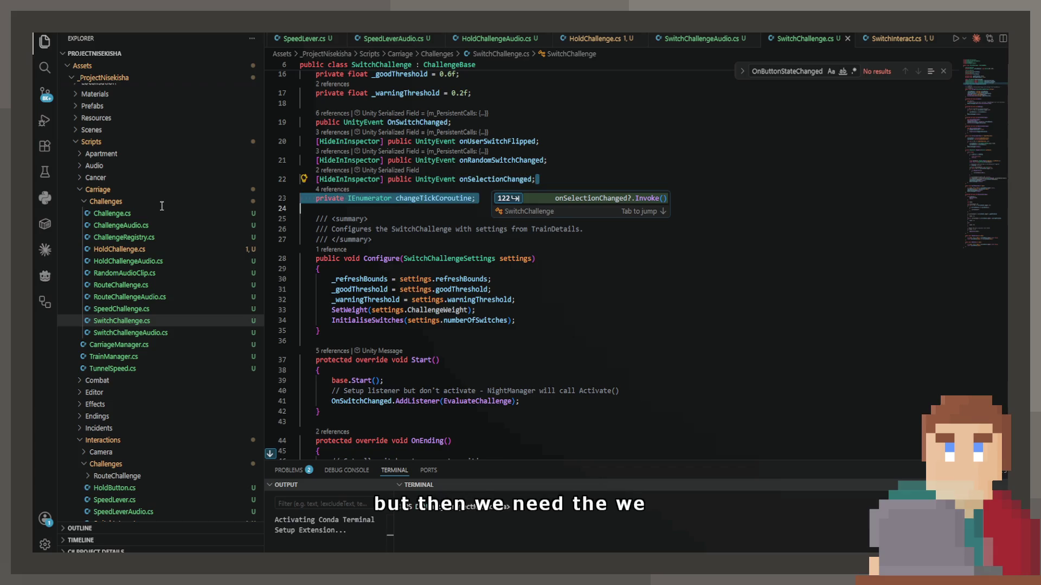
{"action": "left_click", "coordinate": [297, 179]}
{"action": "key", "text": "Delete"}
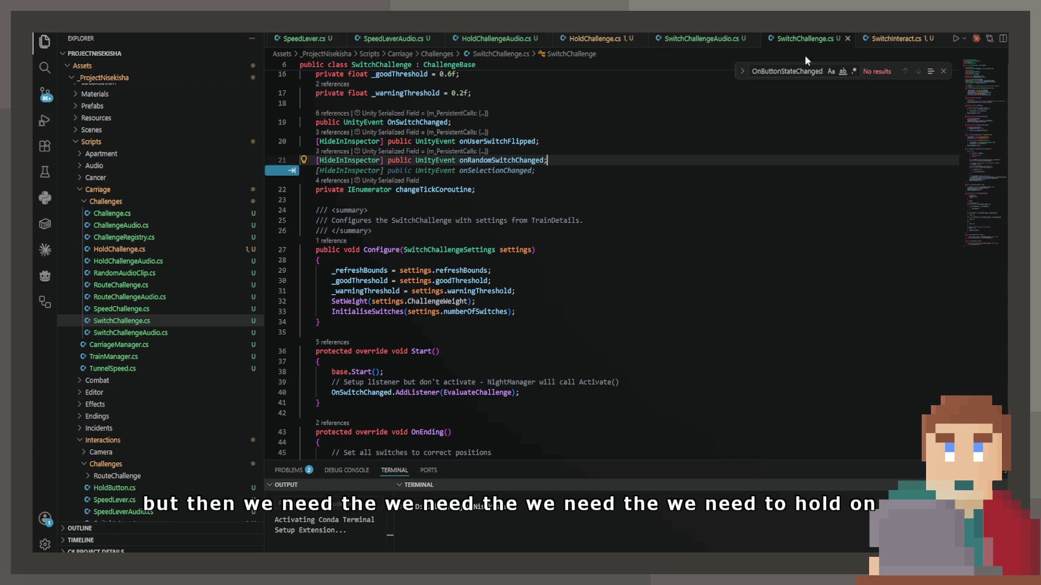
Step: Look over the _selectAction and switchChallenge fields in SwitchInteract.cs
{"action": "left_click", "coordinate": [910, 40]}
{"action": "scroll", "coordinate": [438, 206], "scroll_direction": "up", "scroll_amount": 9}
{"action": "scroll", "coordinate": [438, 206], "scroll_direction": "up", "scroll_amount": 10}
{"action": "left_click", "coordinate": [529, 308]}
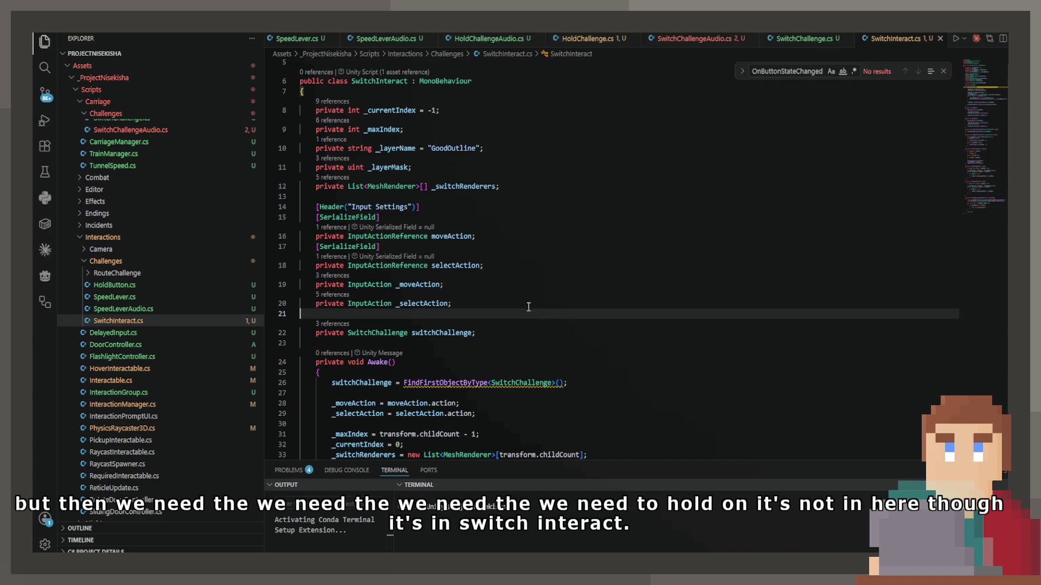
{"action": "left_click", "coordinate": [520, 337]}
{"action": "left_click", "coordinate": [521, 305]}
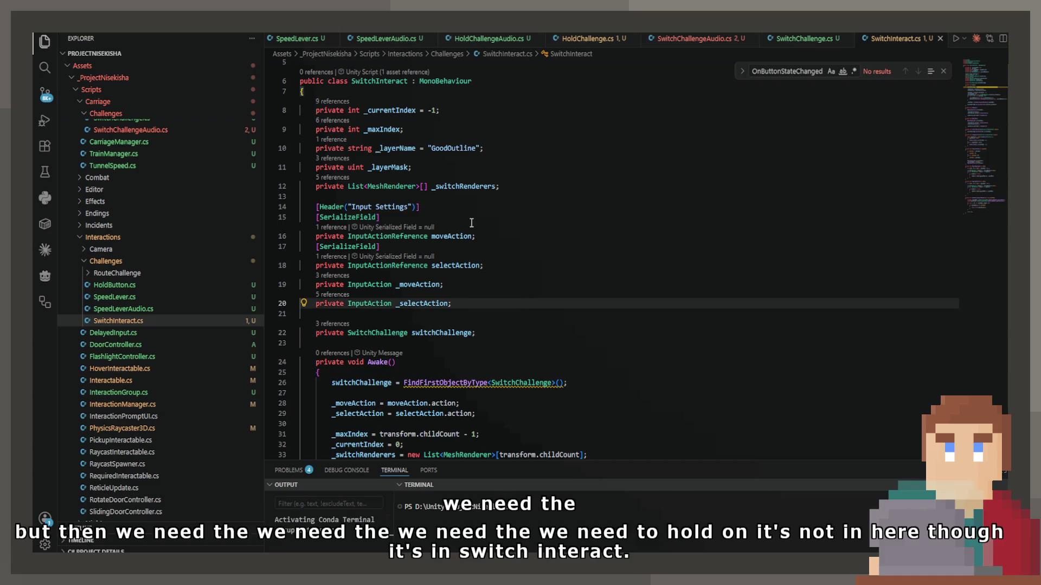
Step: In SwitchChallenge.cs, add then undo an onSelectionChanged line below onRandomSwitchChanged
{"action": "left_click", "coordinate": [770, 43]}
{"action": "scroll", "coordinate": [327, 320], "scroll_direction": "up", "scroll_amount": 3}
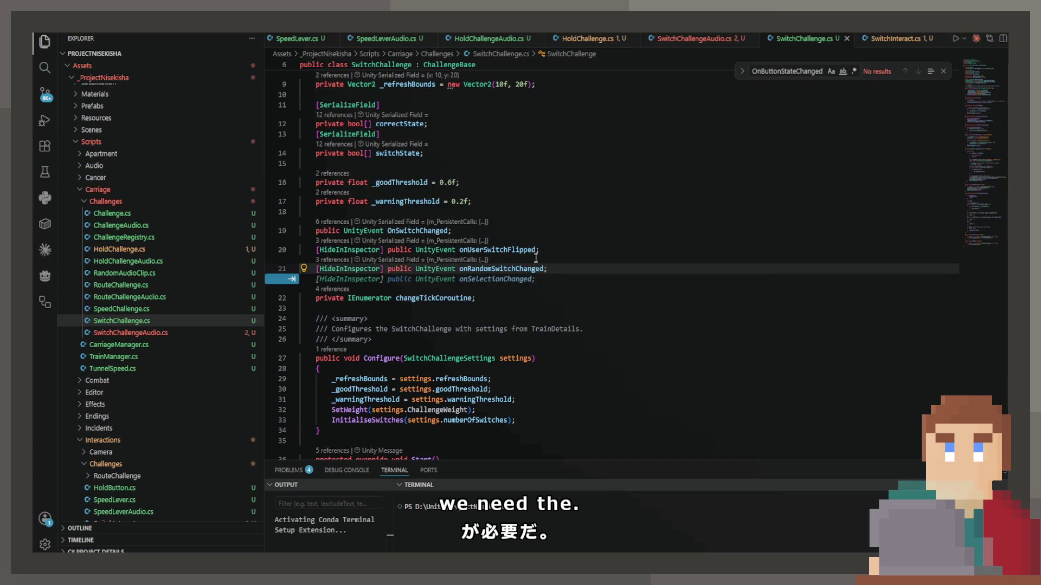
{"action": "left_click_drag", "start_coordinate": [555, 269], "coordinate": [316, 270]}
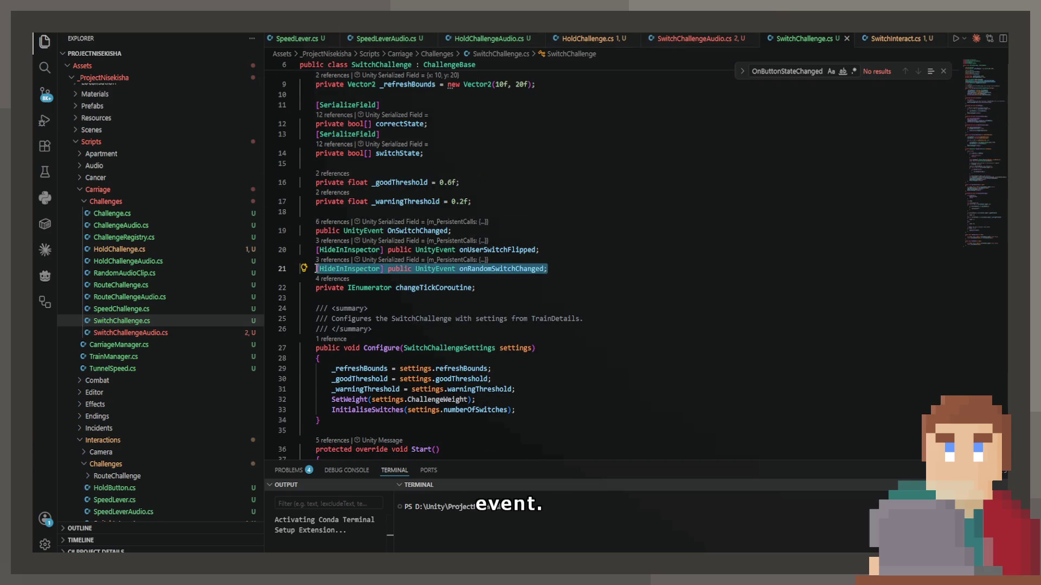
{"action": "left_click", "coordinate": [582, 272]}
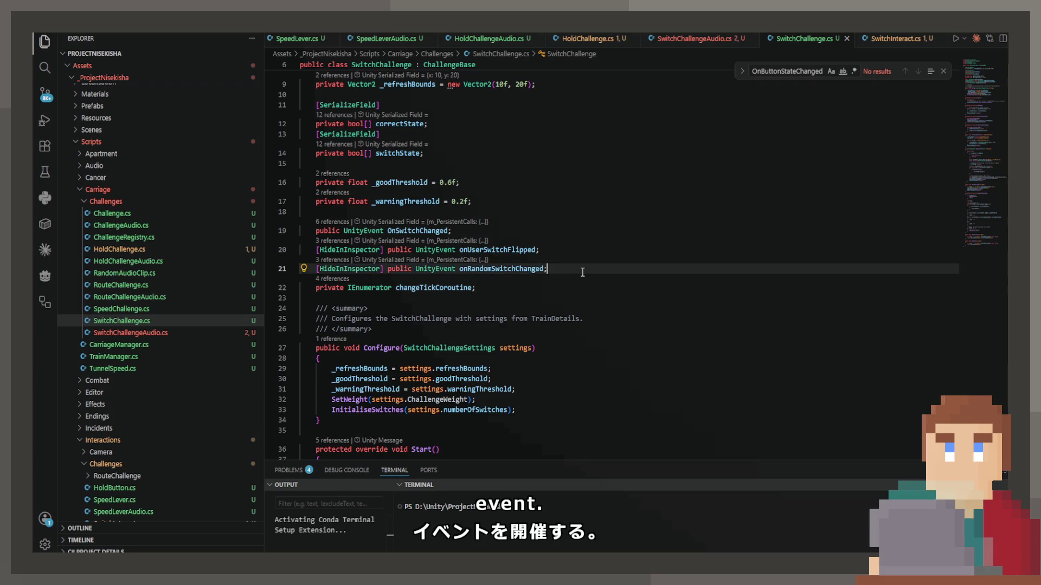
{"action": "key", "text": "Return"}
{"action": "key", "text": "Tab"}
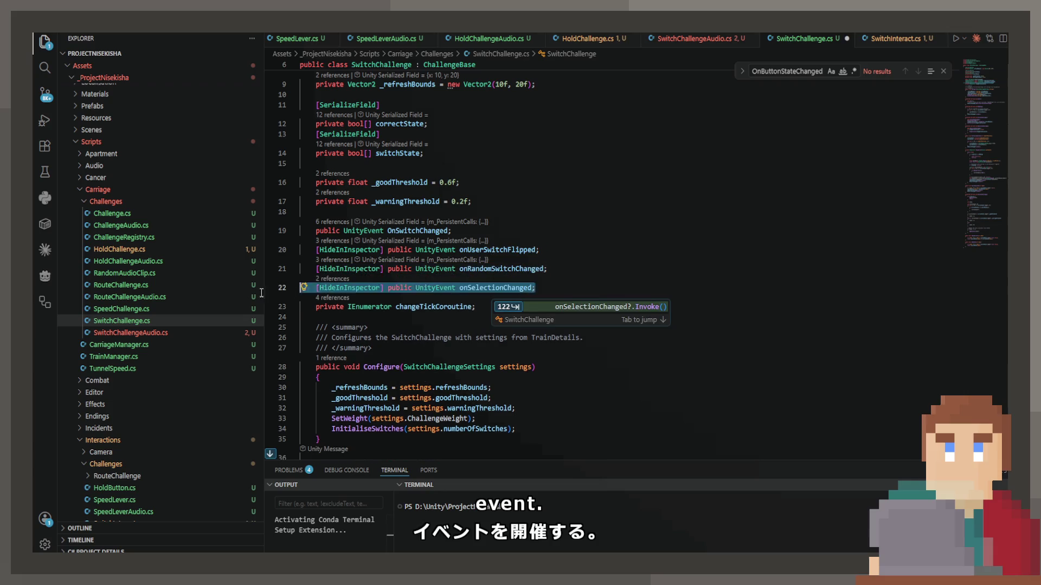
{"action": "key", "text": "ctrl+z"}
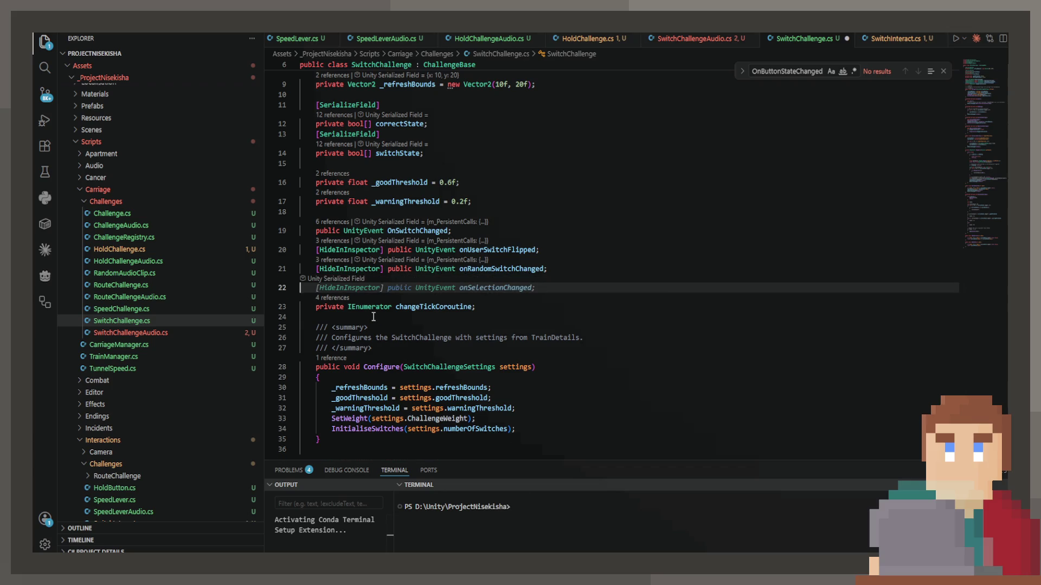
{"action": "key", "text": "BackSpace"}
{"action": "left_click", "coordinate": [884, 39]}
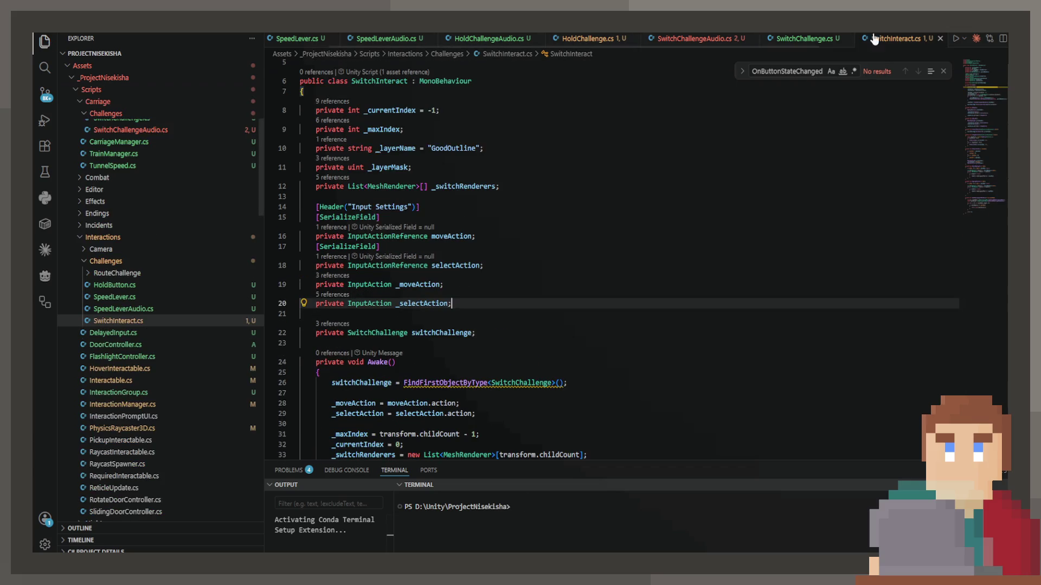
Step: Declare an onSelectionChanged UnityEvent in SwitchInteract.cs and add the UnityEngine.Events using directive
{"action": "scroll", "coordinate": [520, 260], "scroll_direction": "up", "scroll_amount": 2}
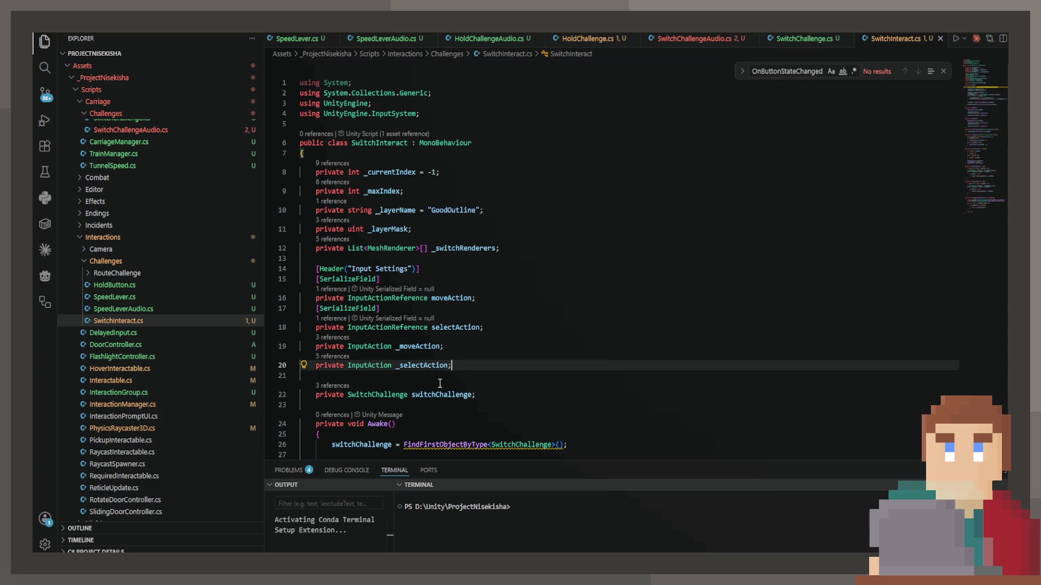
{"action": "left_click", "coordinate": [494, 328]}
{"action": "key", "text": "Return"}
{"action": "key", "text": "Tab"}
{"action": "key", "text": "ctrl+s"}
{"action": "mouse_move", "coordinate": [444, 344]}
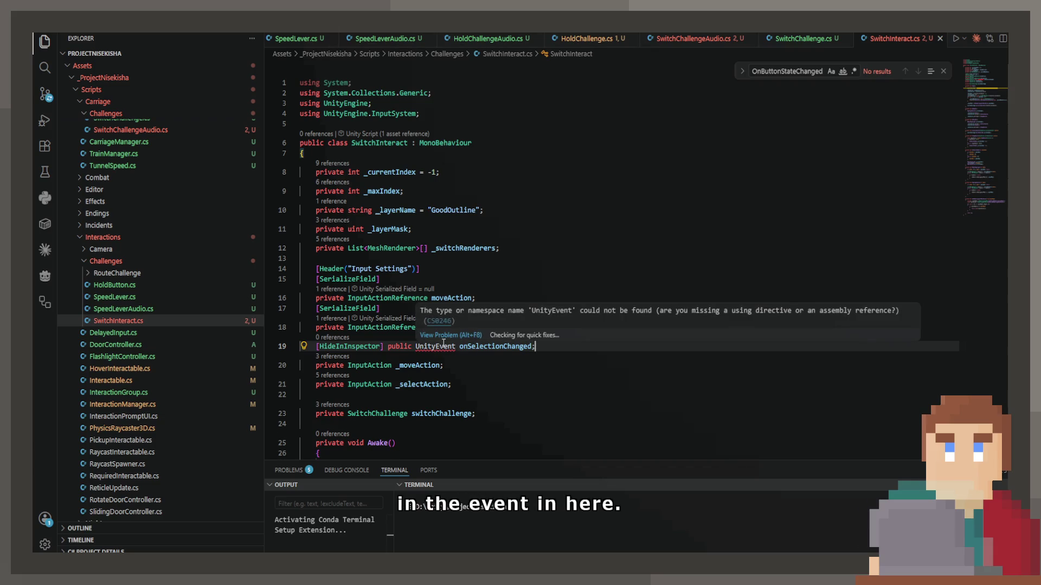
{"action": "left_click", "coordinate": [507, 335]}
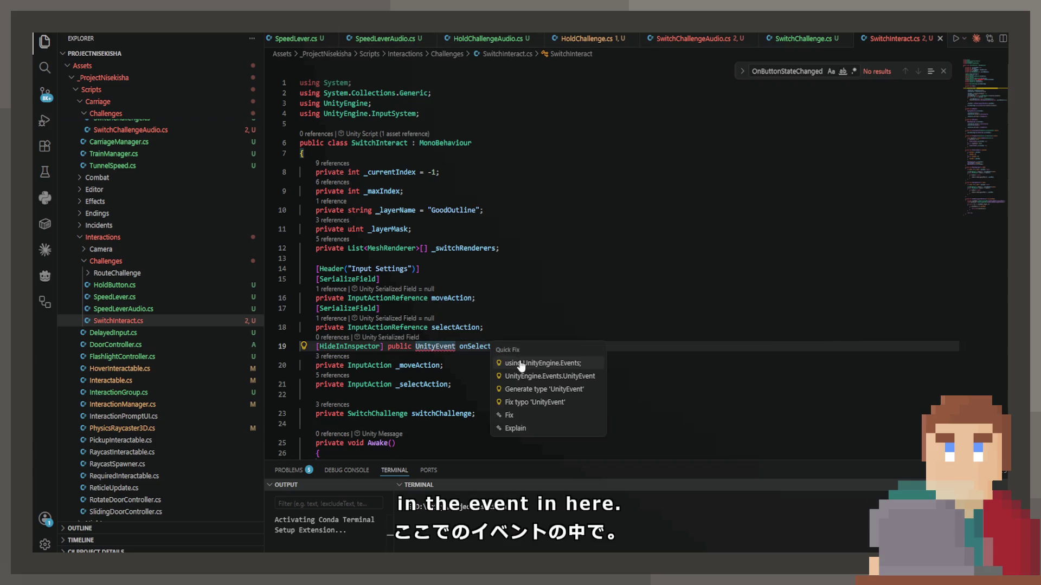
{"action": "left_click", "coordinate": [521, 363]}
Step: Try an onSelectionChanged invoke near the ChangeSwitch if-else, then undo it
{"action": "scroll", "coordinate": [510, 352], "scroll_direction": "down", "scroll_amount": 5}
{"action": "scroll", "coordinate": [509, 351], "scroll_direction": "down", "scroll_amount": 10}
{"action": "scroll", "coordinate": [466, 267], "scroll_direction": "down", "scroll_amount": 3}
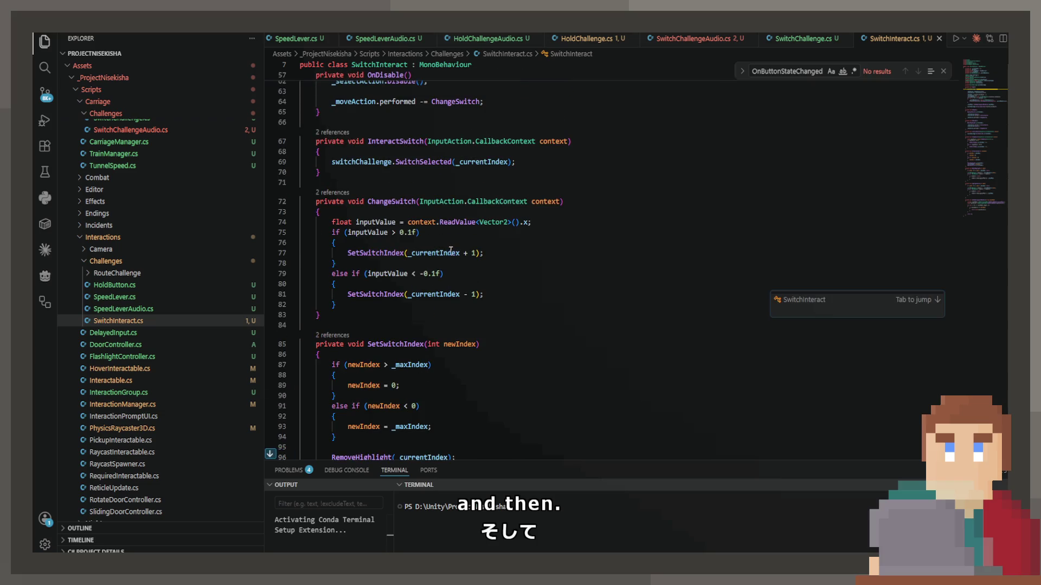
{"action": "scroll", "coordinate": [451, 251], "scroll_direction": "down", "scroll_amount": 4}
{"action": "scroll", "coordinate": [435, 245], "scroll_direction": "up", "scroll_amount": 2}
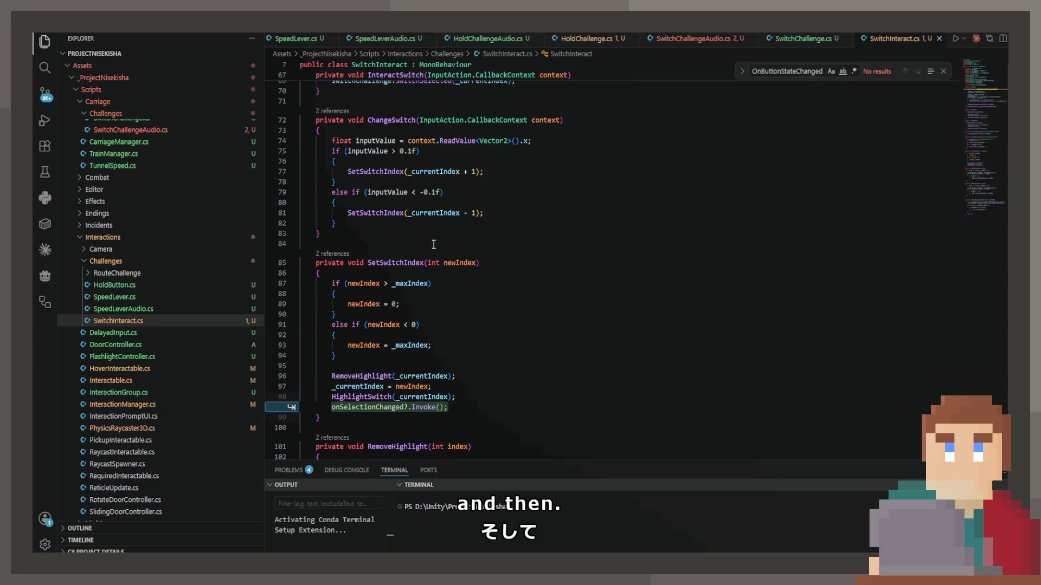
{"action": "key", "text": "Tab"}
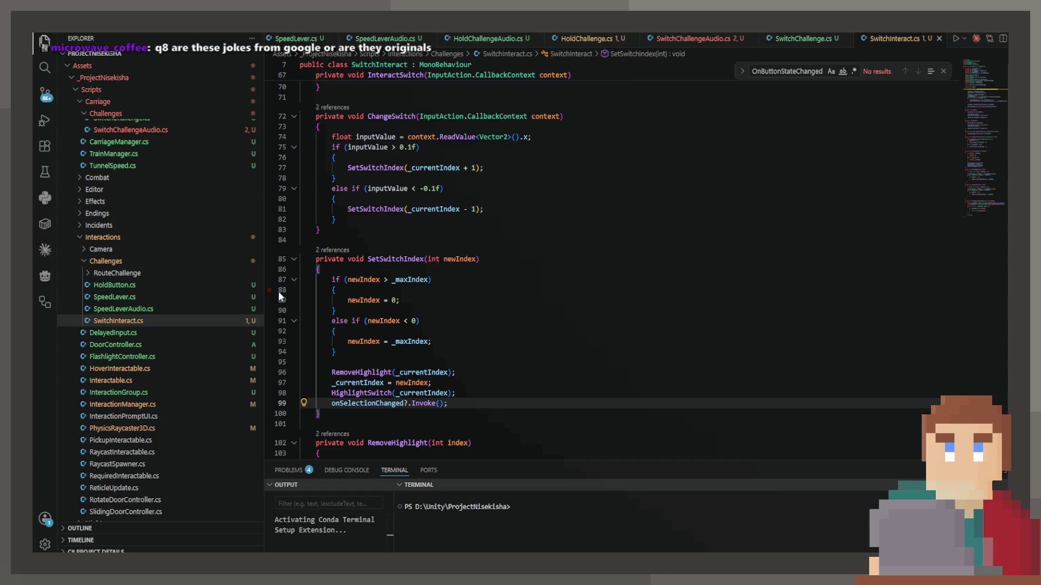
{"action": "key", "text": "ctrl+z"}
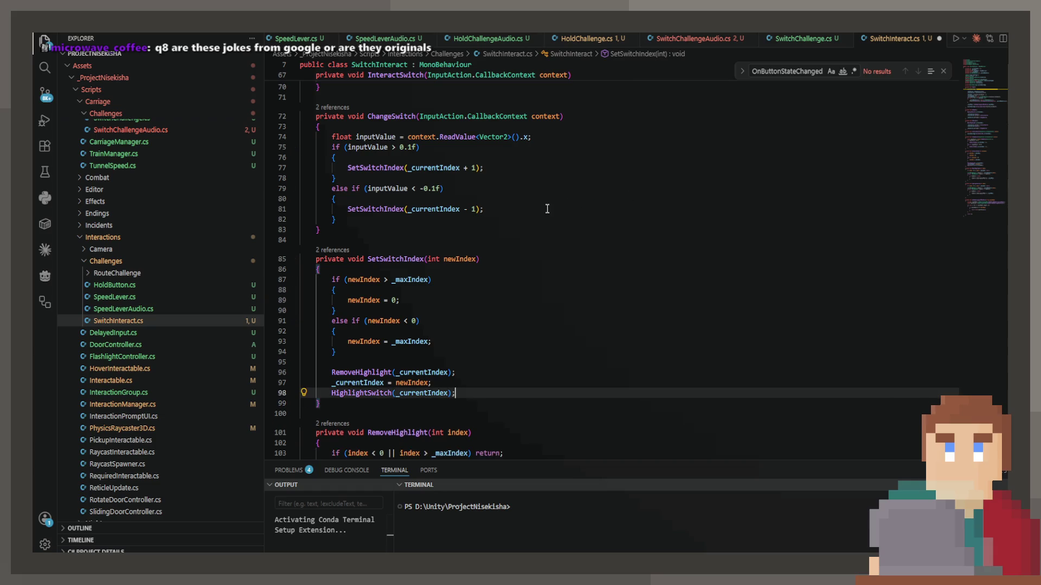
{"action": "left_click", "coordinate": [547, 210]}
{"action": "left_click", "coordinate": [551, 220]}
{"action": "key", "text": "Return"}
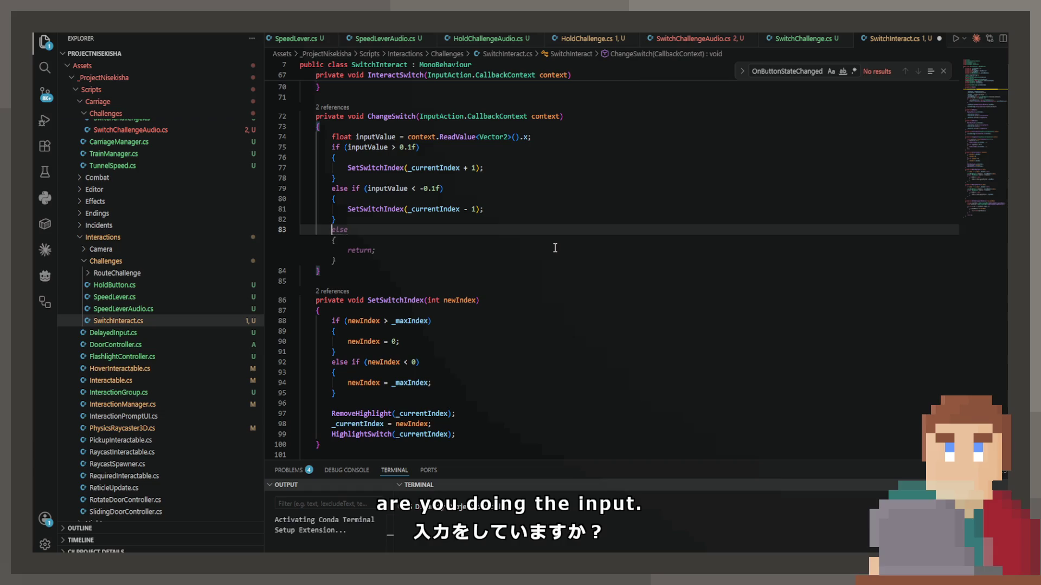
{"action": "key", "text": "BackSpace"}
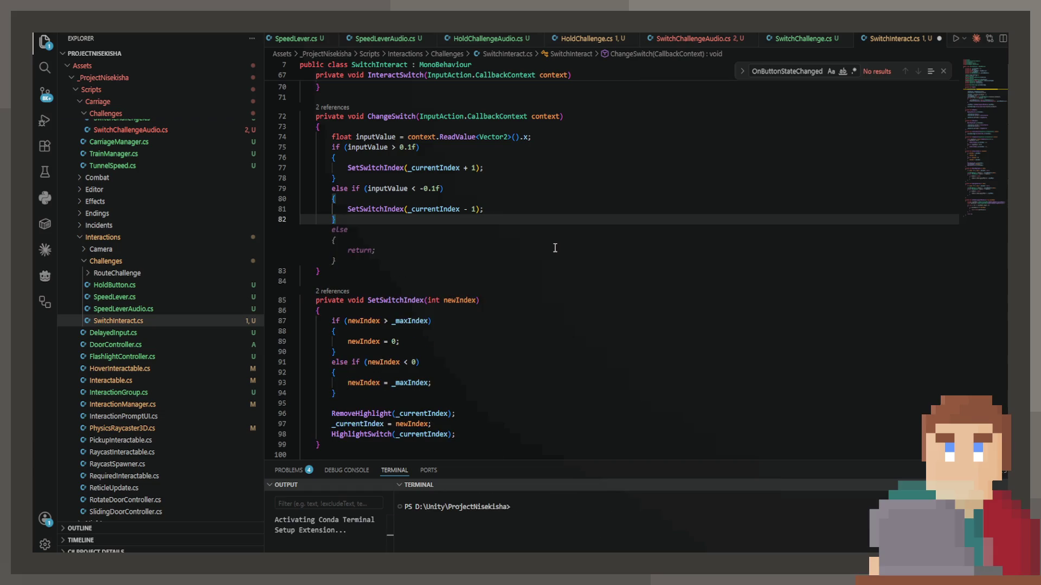
Step: Call onSelectionChanged?.Invoke() after HighlightSwitch(_currentIndex) in SetSwitchIndex and save
{"action": "left_click_drag", "start_coordinate": [467, 432], "coordinate": [469, 433]}
{"action": "scroll", "coordinate": [470, 434], "scroll_direction": "down", "scroll_amount": 2}
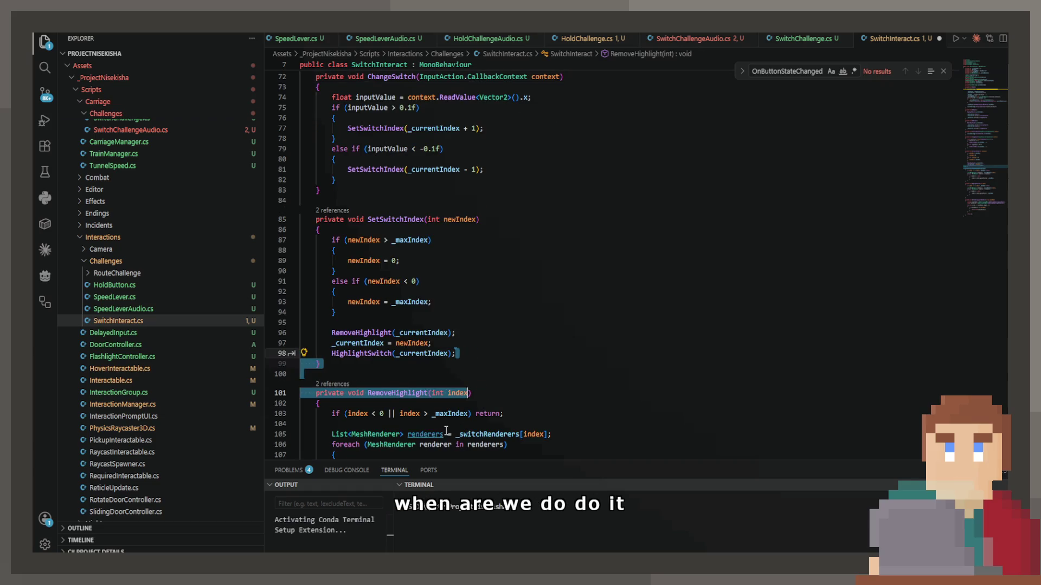
{"action": "left_click", "coordinate": [484, 357]}
{"action": "key", "text": "Tab"}
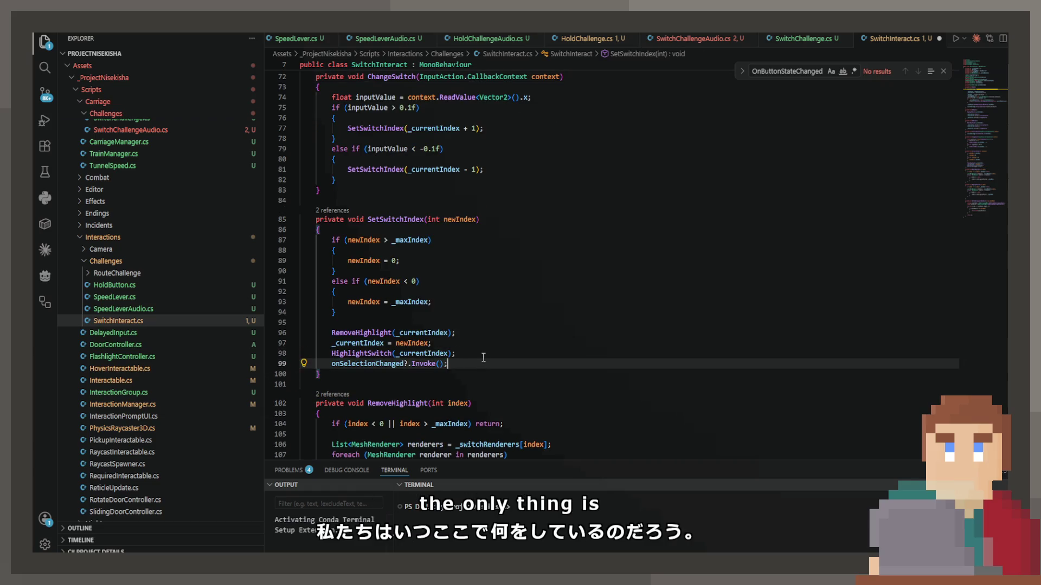
{"action": "key", "text": "ctrl+s"}
{"action": "scroll", "coordinate": [495, 199], "scroll_direction": "up", "scroll_amount": 3}
{"action": "left_click", "coordinate": [593, 216]}
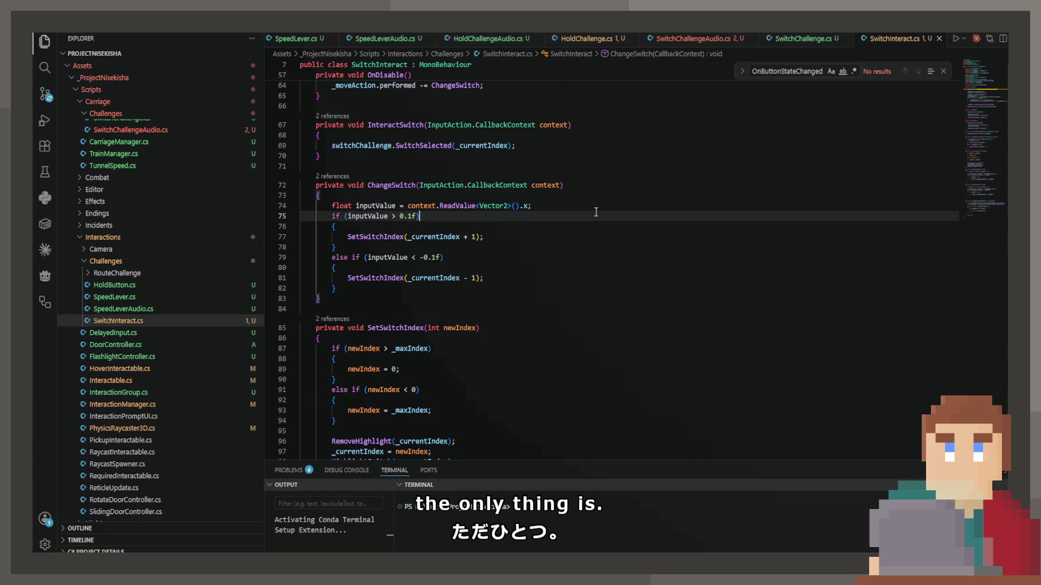
{"action": "left_click", "coordinate": [591, 229]}
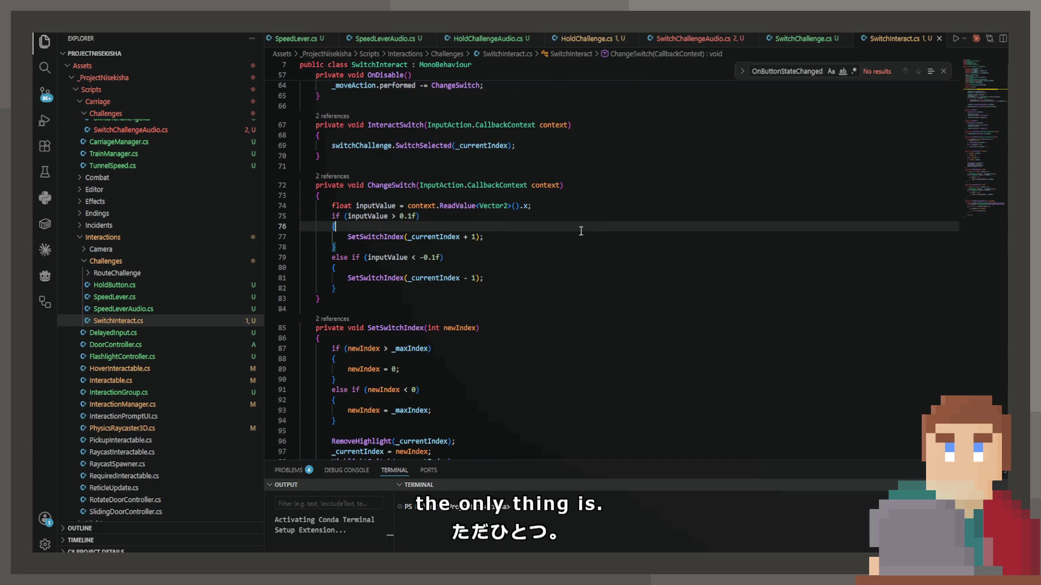
{"action": "scroll", "coordinate": [529, 243], "scroll_direction": "down", "scroll_amount": 4}
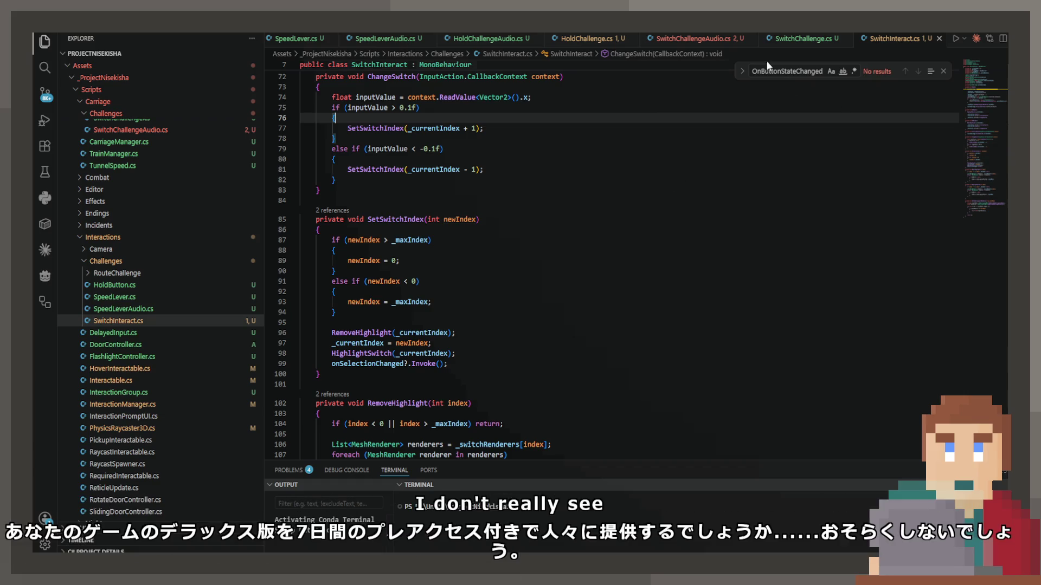
{"action": "left_click", "coordinate": [699, 39]}
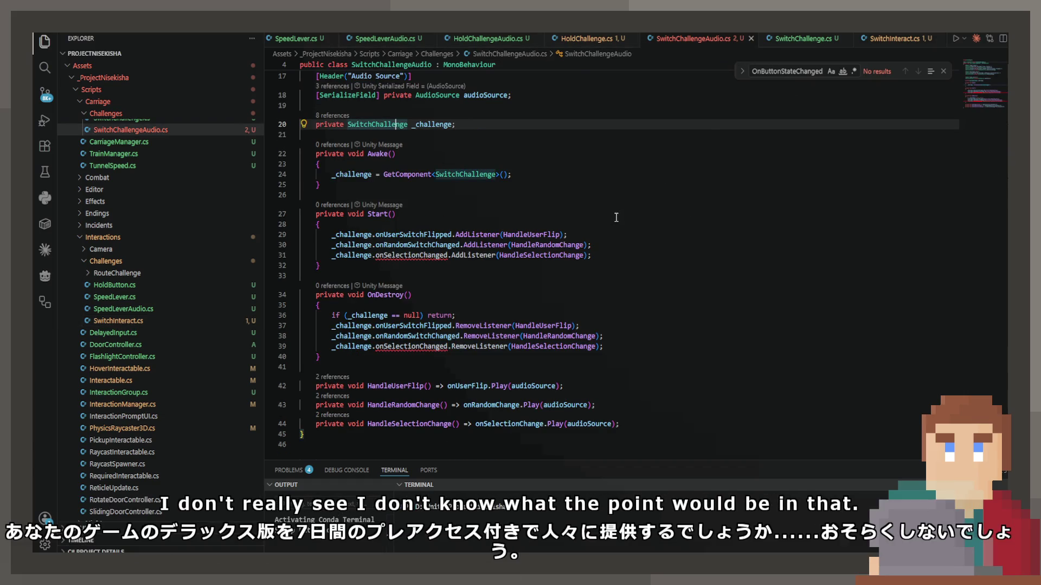
Step: Start a new line under the _challenge field at the top of SwitchChallengeAudio.cs
{"action": "scroll", "coordinate": [617, 217], "scroll_direction": "up", "scroll_amount": 2}
{"action": "scroll", "coordinate": [424, 295], "scroll_direction": "up", "scroll_amount": 5}
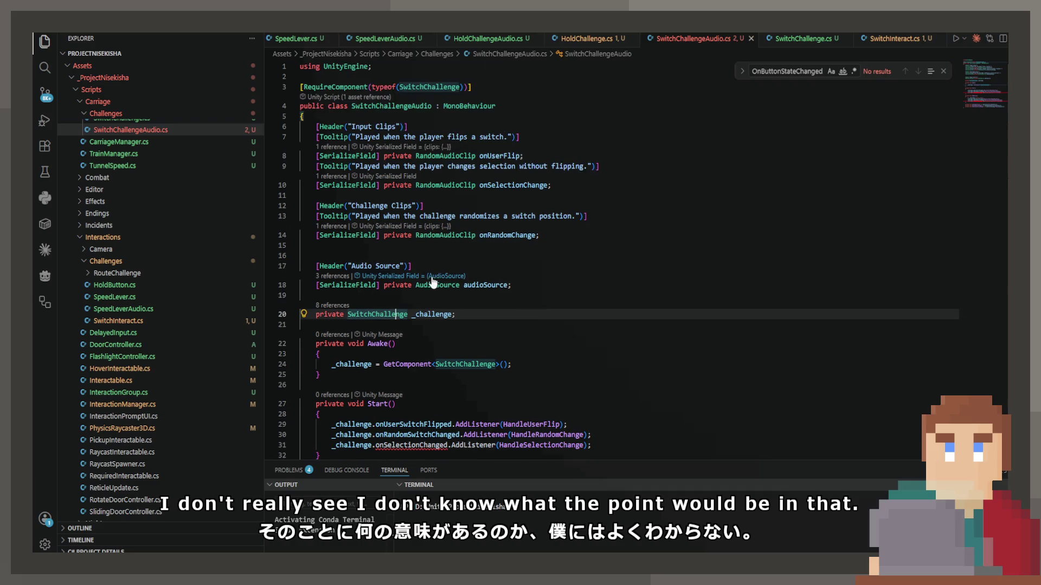
{"action": "left_click", "coordinate": [461, 315]}
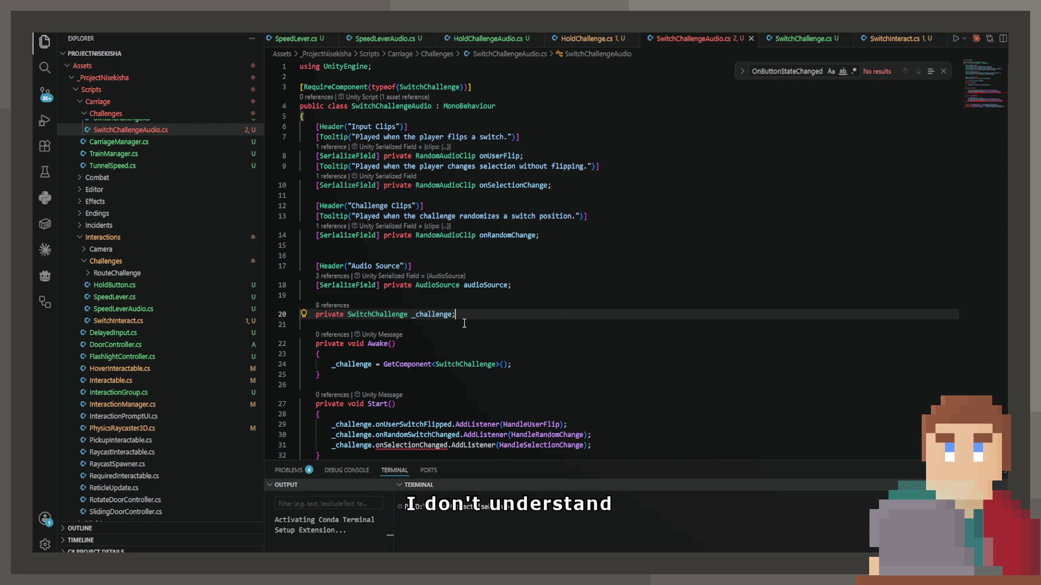
{"action": "key", "text": "Return"}
Step: Add a serialized private SwitchInteract switchInteract field and save
{"action": "type", "text": "publicd"}
{"action": "key", "text": "BackSpace"}
{"action": "key", "text": "BackSpace"}
{"action": "key", "text": "BackSpace"}
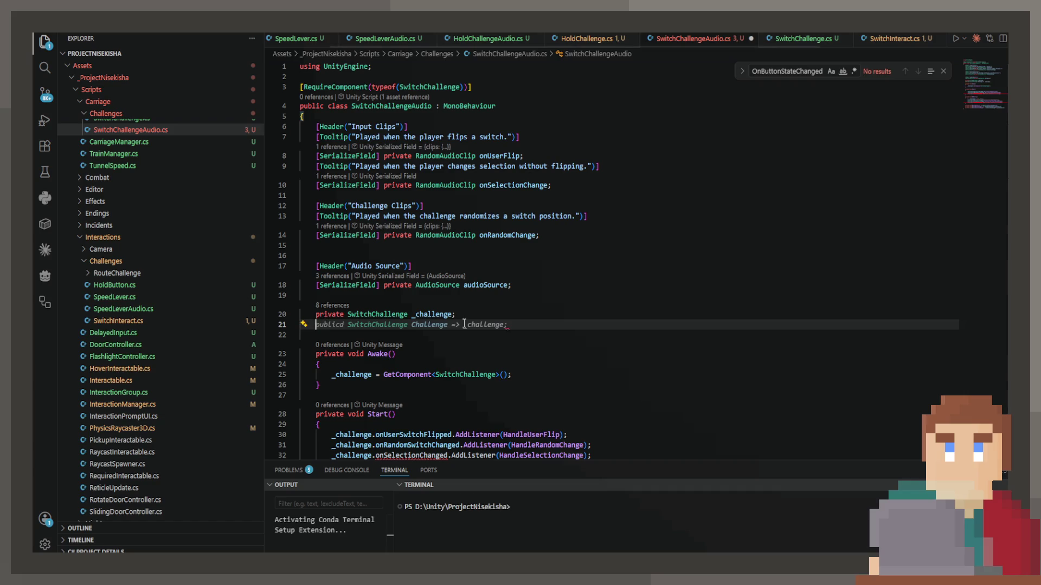
{"action": "type", "text": "[Sho"}
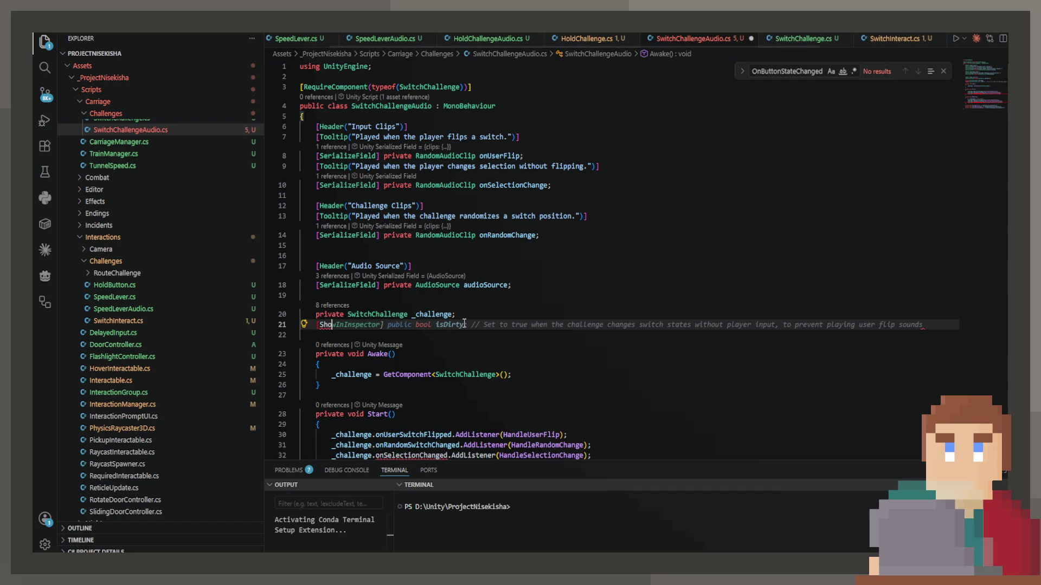
{"action": "key", "text": "Tab"}
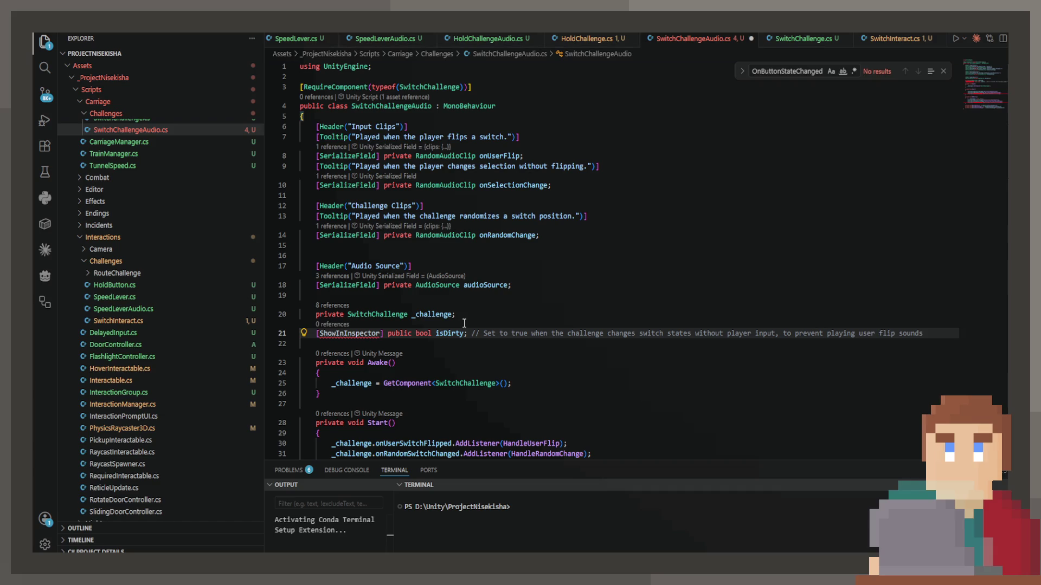
{"action": "key", "text": "ctrl+z"}
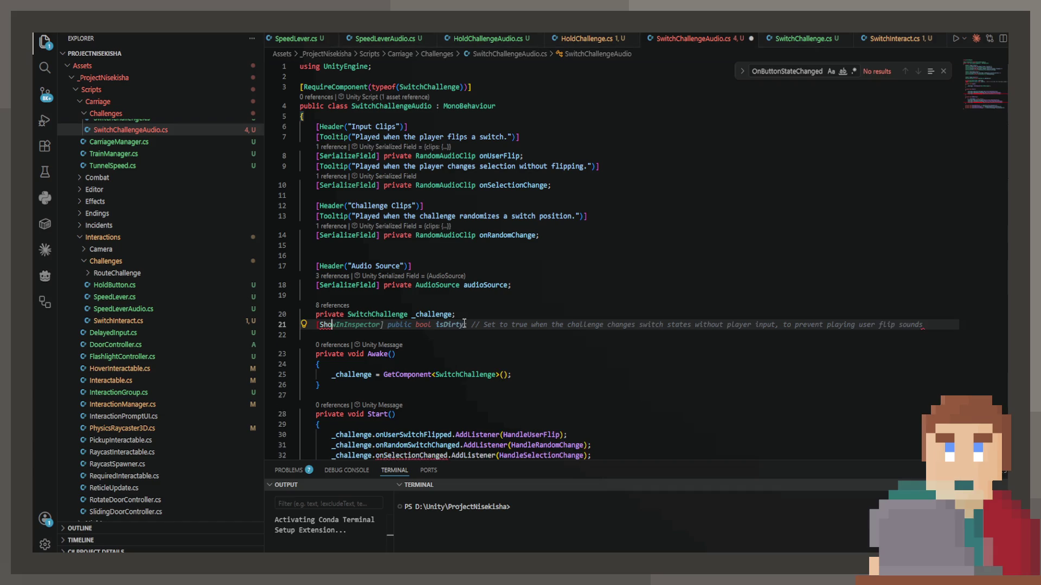
{"action": "key", "text": "BackSpace"}
{"action": "key", "text": "BackSpace"}
{"action": "type", "text": "er"}
{"action": "key", "text": "Tab"}
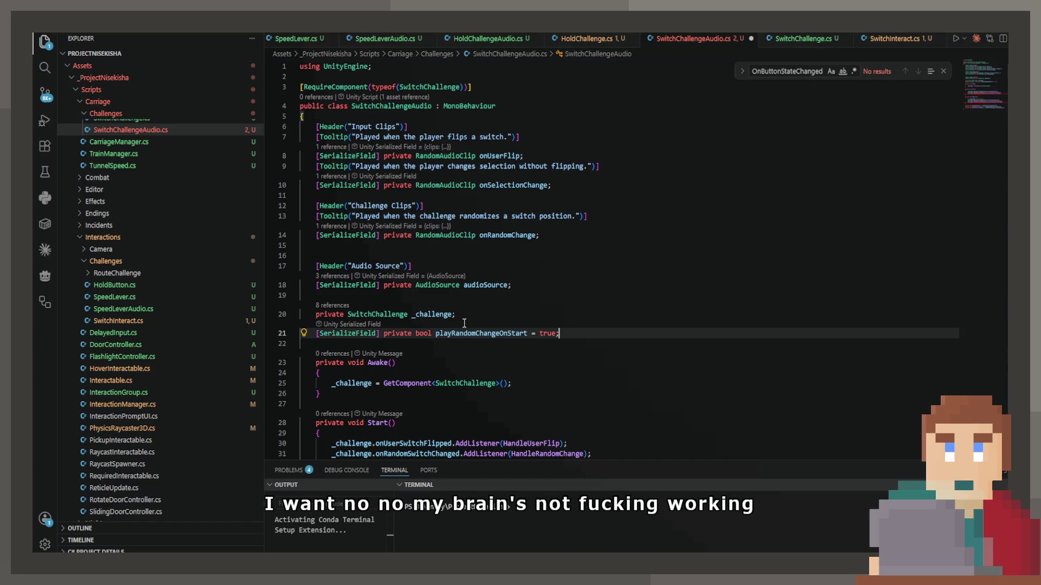
{"action": "left_click", "coordinate": [455, 344]}
{"action": "left_click_drag", "start_coordinate": [564, 333], "coordinate": [418, 333]}
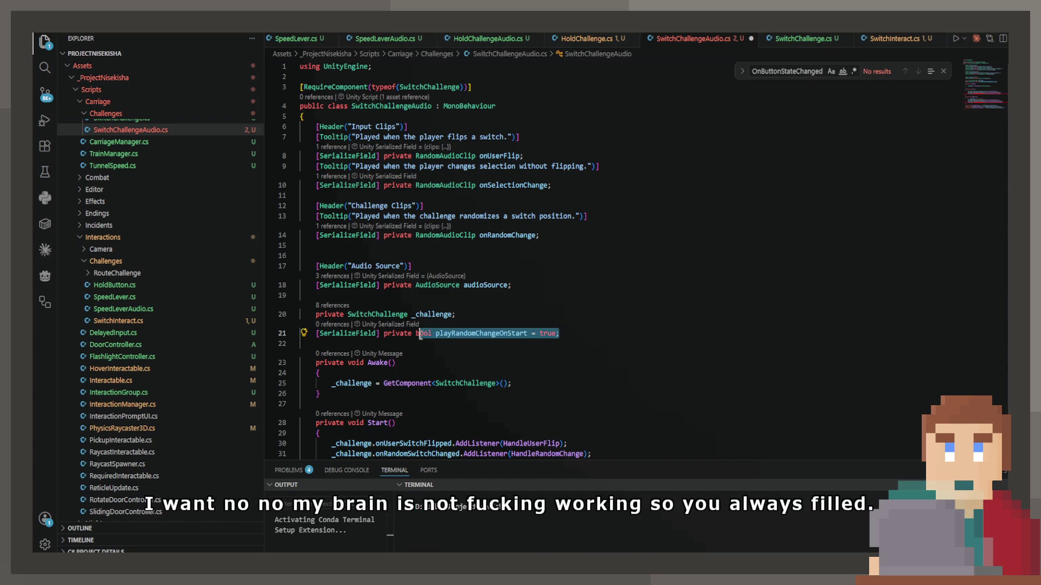
{"action": "type", "text": "SwitchInte"}
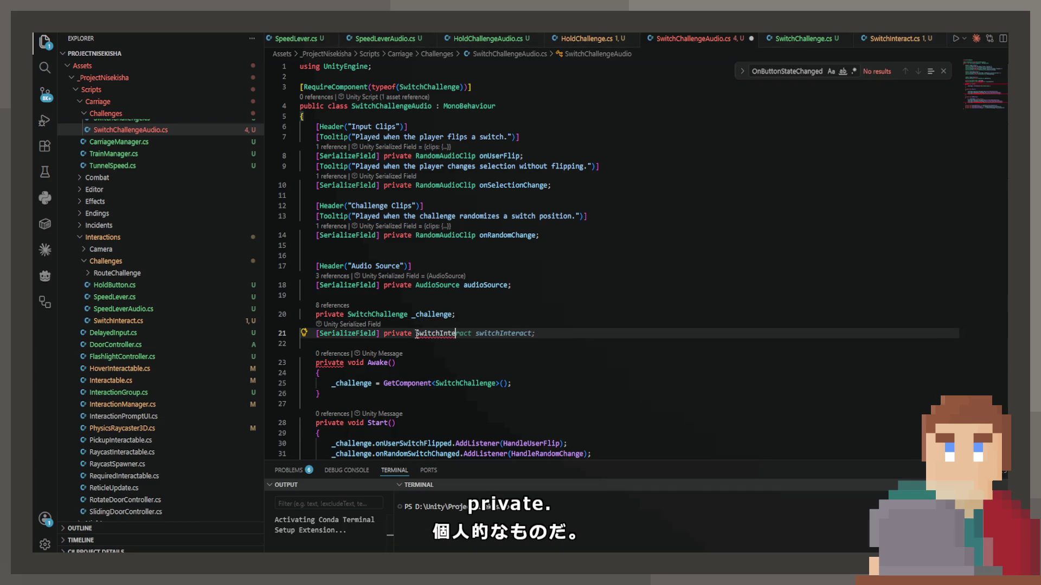
{"action": "key", "text": "Tab"}
{"action": "key", "text": "ctrl+s"}
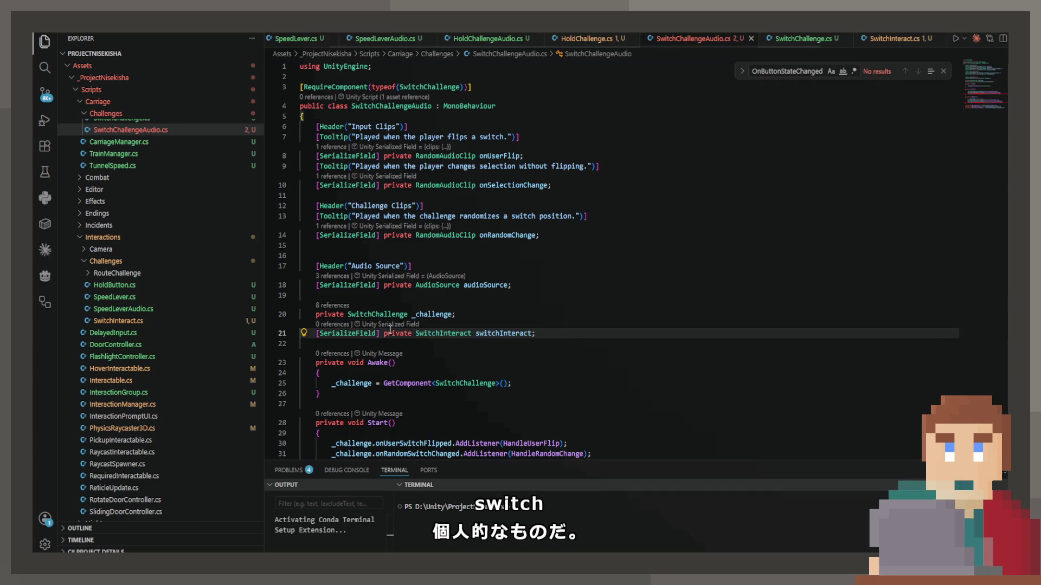
Step: Rename it _switchInteract and use it instead of _challenge in the Start and OnDestroy listener lines
{"action": "scroll", "coordinate": [516, 184], "scroll_direction": "down", "scroll_amount": 5}
{"action": "left_click", "coordinate": [477, 170]}
{"action": "type", "text": "_"}
{"action": "key", "text": "ctrl+s"}
{"action": "double_click", "coordinate": [486, 170]}
{"action": "key", "text": "ctrl+c"}
{"action": "double_click", "coordinate": [371, 302]}
{"action": "key", "text": "ctrl+v"}
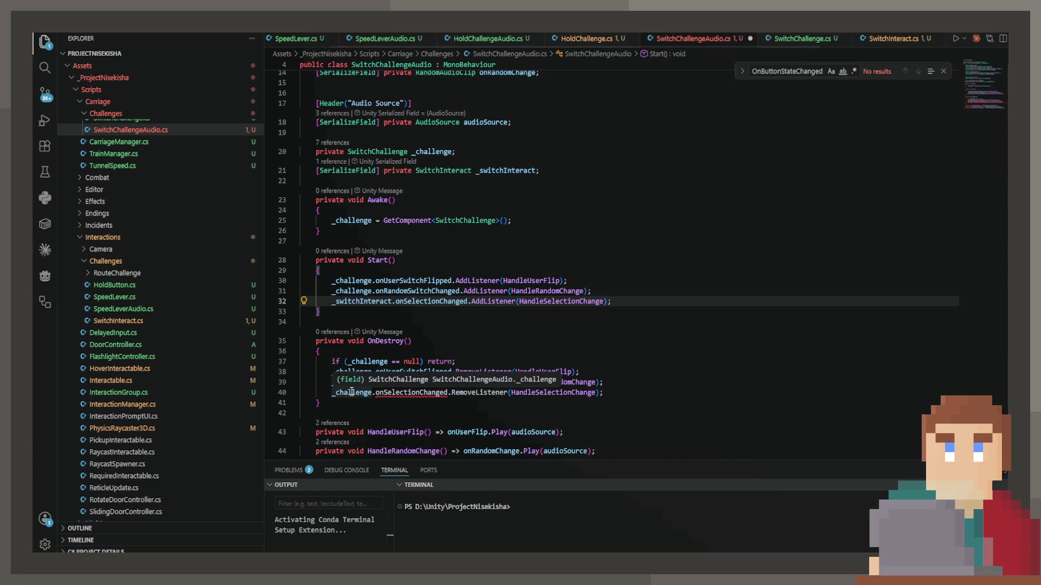
{"action": "double_click", "coordinate": [348, 392]}
{"action": "key", "text": "ctrl+v"}
{"action": "key", "text": "ctrl+s"}
Step: Reset the editor zoom and return to Unity
{"action": "scroll", "coordinate": [374, 364], "scroll_direction": "down", "scroll_amount": 5}
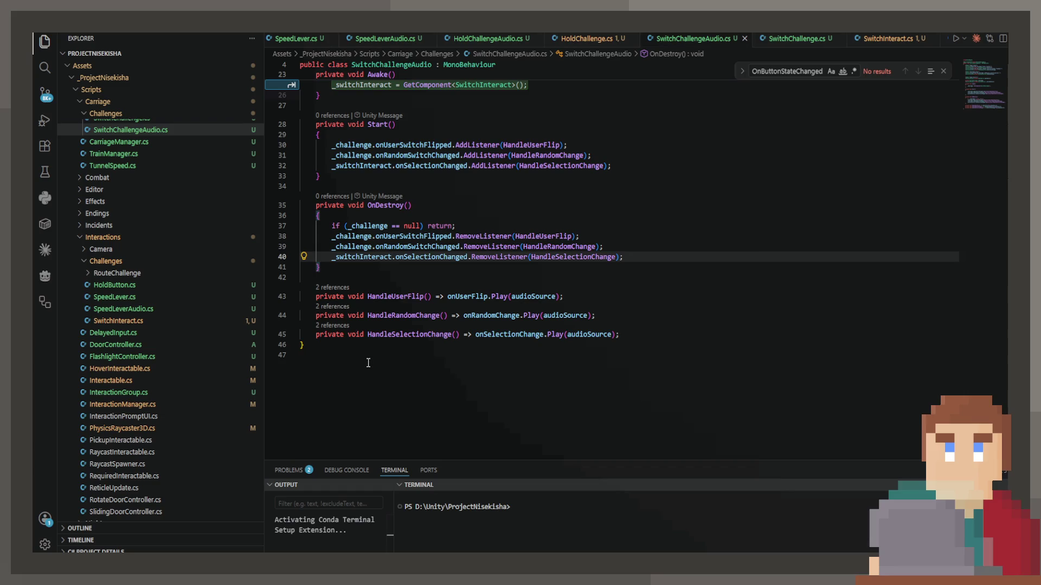
{"action": "key", "text": "ctrl+equal"}
{"action": "key", "text": "ctrl+minus"}
{"action": "key", "text": "alt+Tab"}
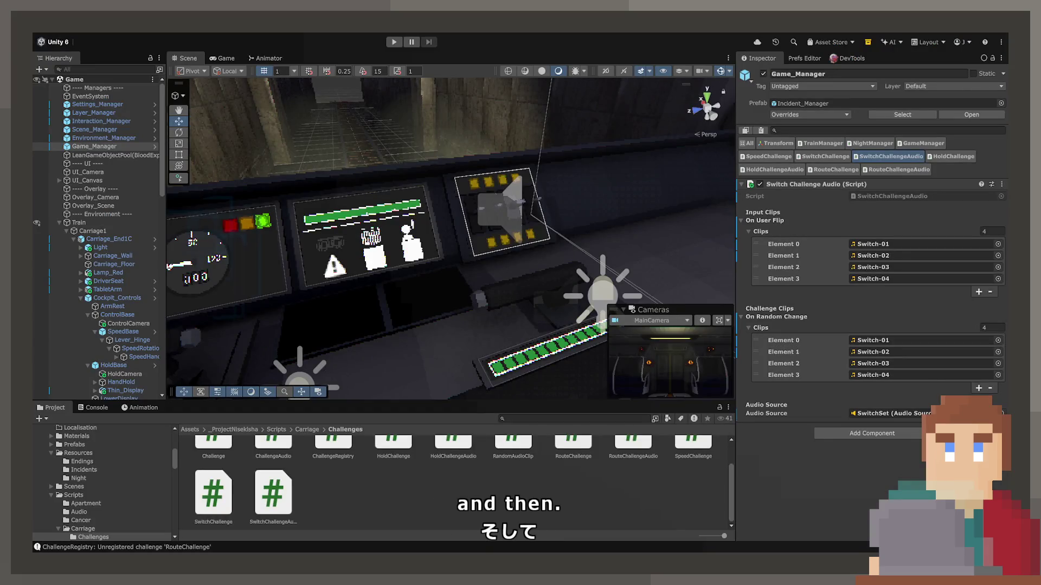
Step: Review audioSource uses and the clip fields in SwitchChallengeAudio.cs, then return to Unity
{"action": "key", "text": "alt+Tab"}
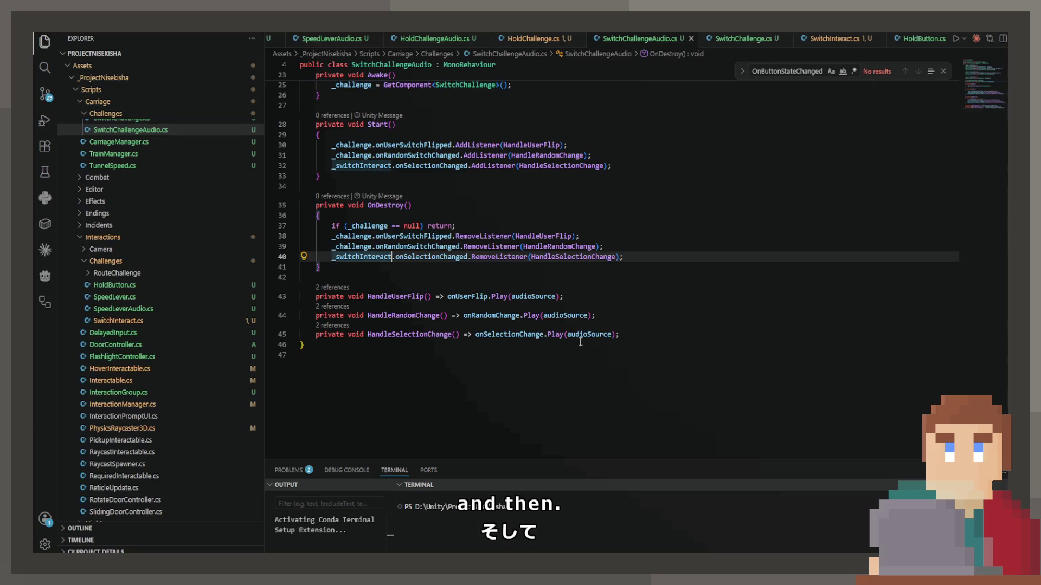
{"action": "double_click", "coordinate": [577, 334]}
{"action": "scroll", "coordinate": [576, 334], "scroll_direction": "up", "scroll_amount": 3}
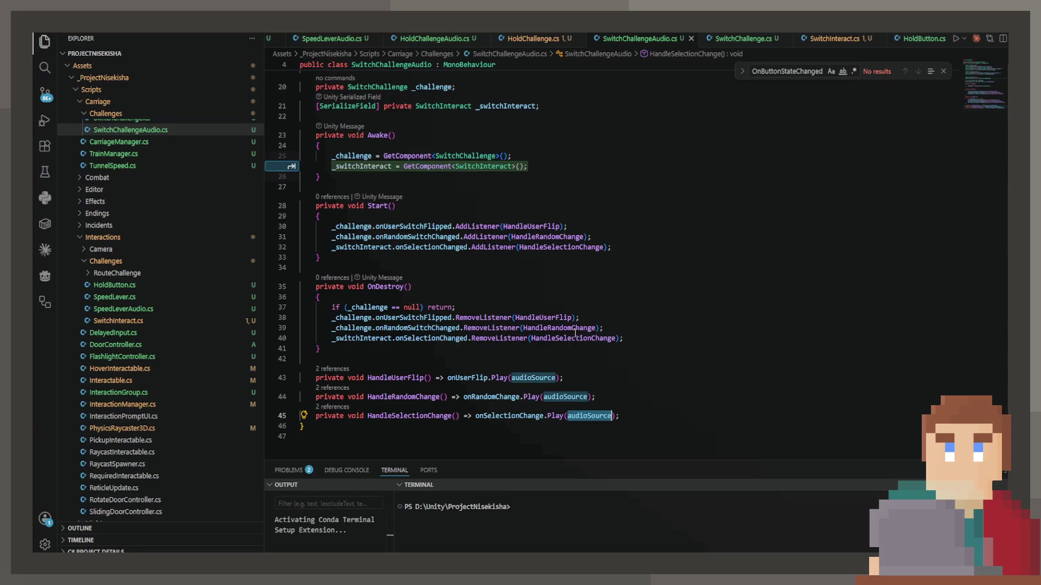
{"action": "scroll", "coordinate": [485, 263], "scroll_direction": "up", "scroll_amount": 2}
{"action": "scroll", "coordinate": [472, 243], "scroll_direction": "up", "scroll_amount": 2}
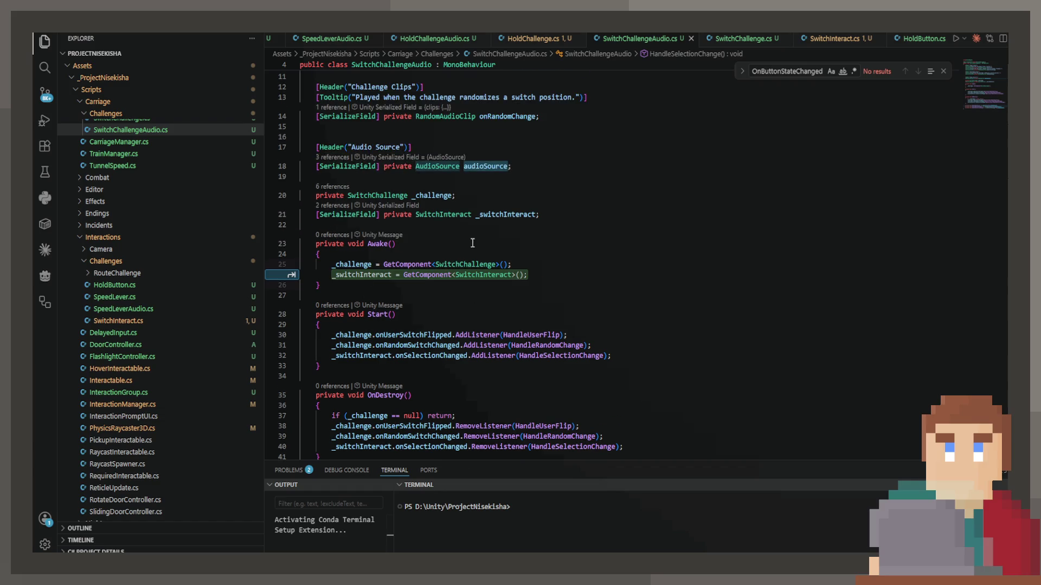
{"action": "scroll", "coordinate": [472, 243], "scroll_direction": "up", "scroll_amount": 2}
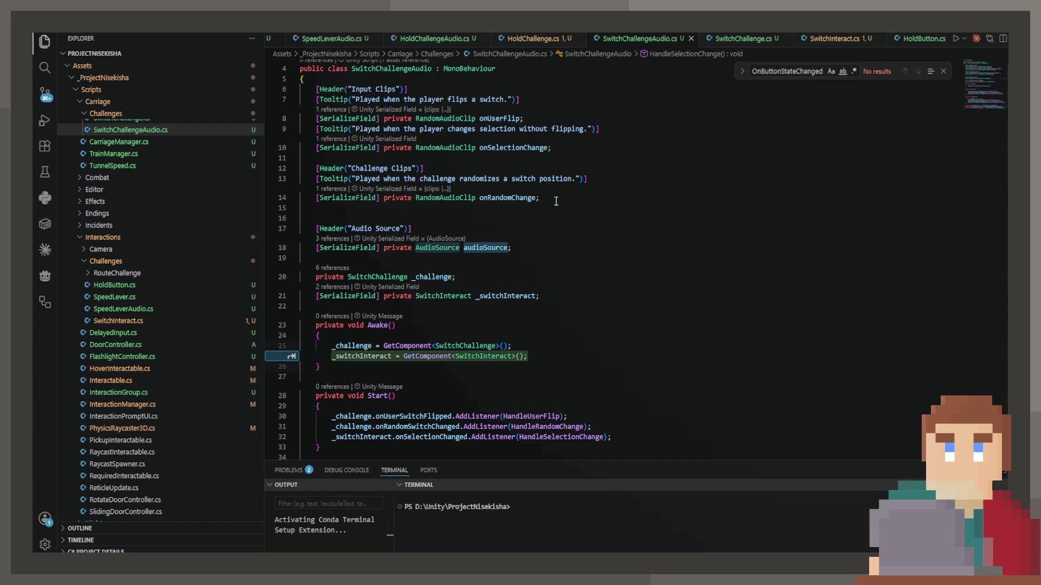
{"action": "key", "text": "alt+Tab"}
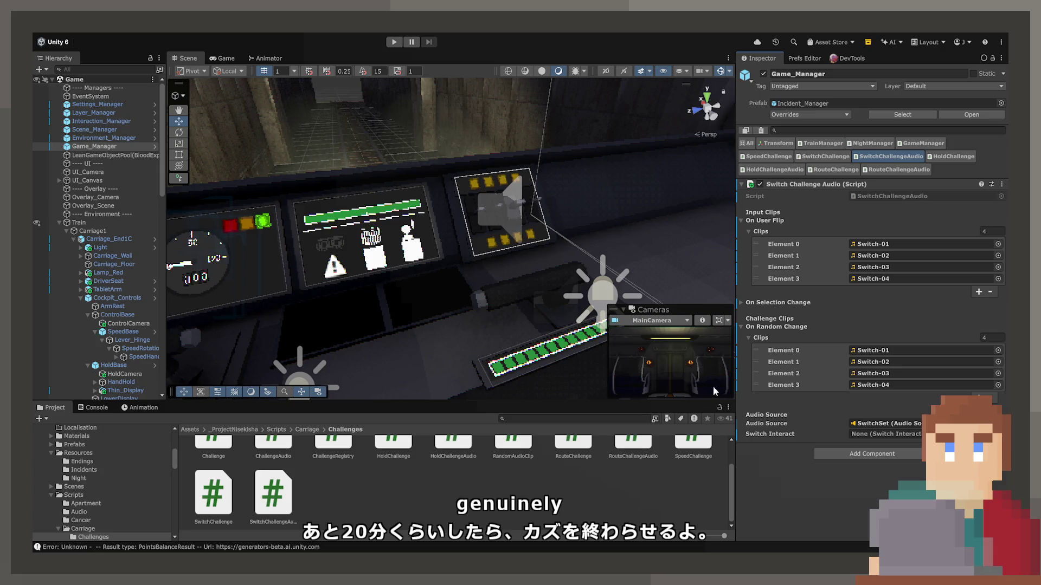
Step: On Game_Manager's Switch Challenge Audio, assign Switches to Switch Interact and add an On Selection Change clip slot
{"action": "left_click", "coordinate": [778, 326]}
{"action": "left_click", "coordinate": [778, 326]}
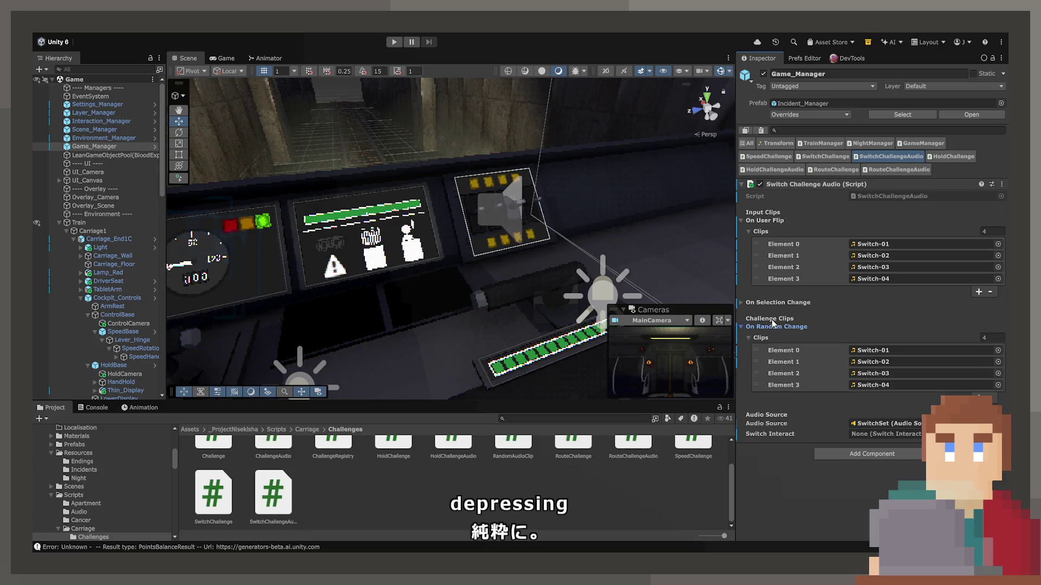
{"action": "left_click", "coordinate": [778, 304]}
{"action": "left_click", "coordinate": [762, 314]}
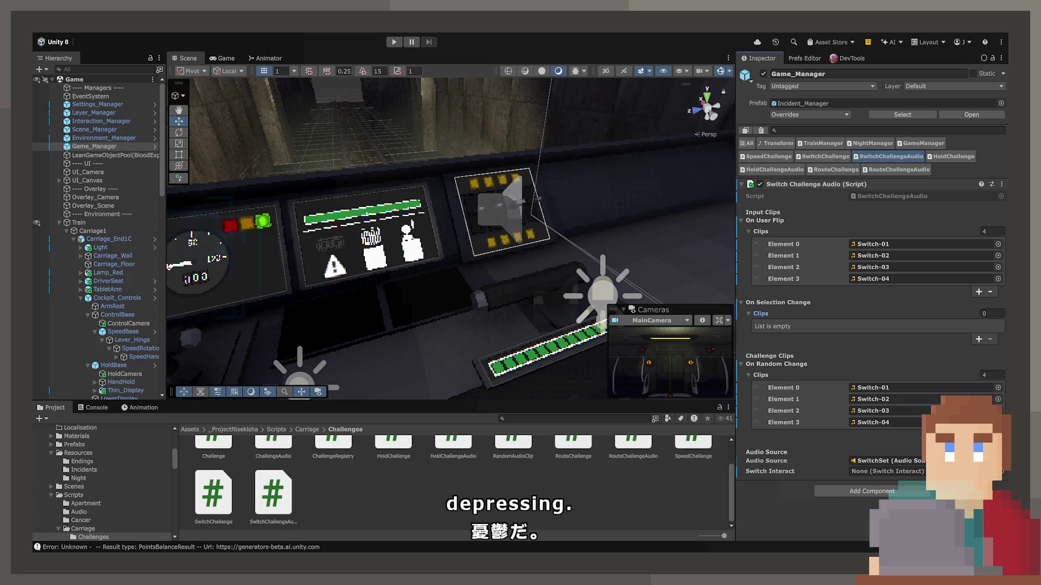
{"action": "left_click_drag", "start_coordinate": [993, 481], "coordinate": [971, 471]}
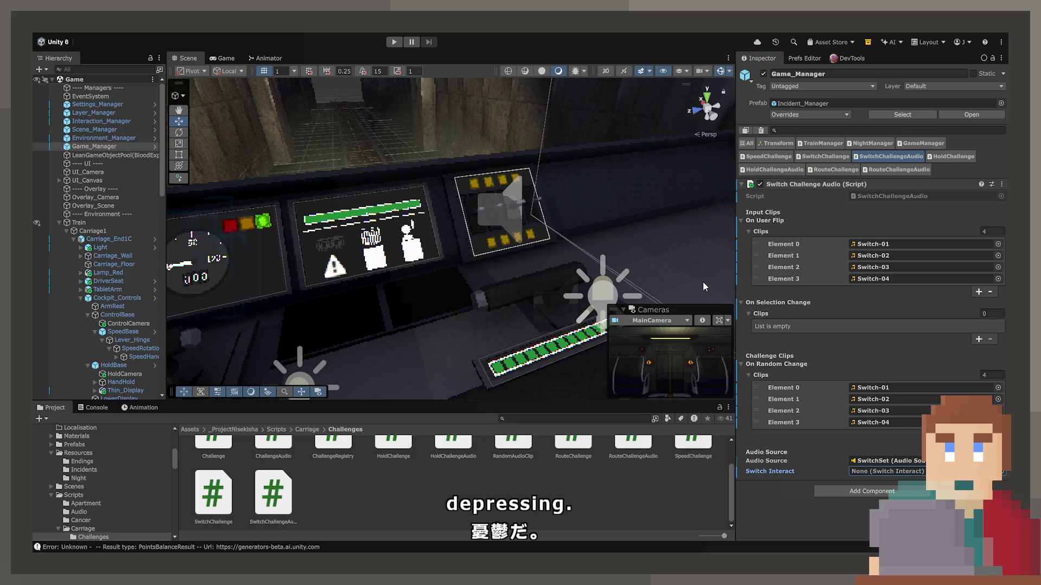
{"action": "left_click", "coordinate": [978, 340]}
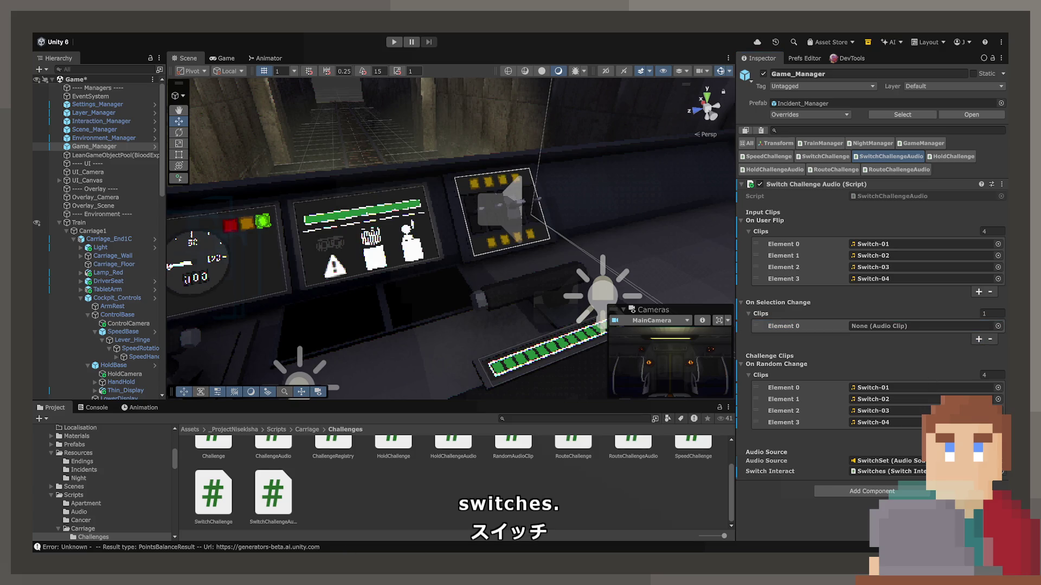
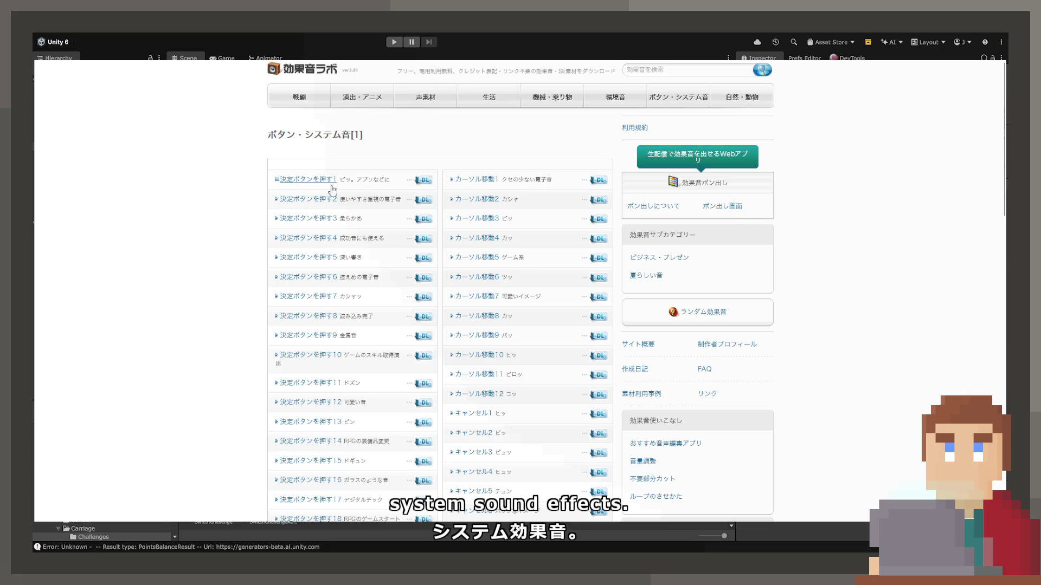
Step: Audition the cursor-move, cancel, beep, data-display, warning and message sounds in 効果音ラボ
{"action": "left_click", "coordinate": [486, 204]}
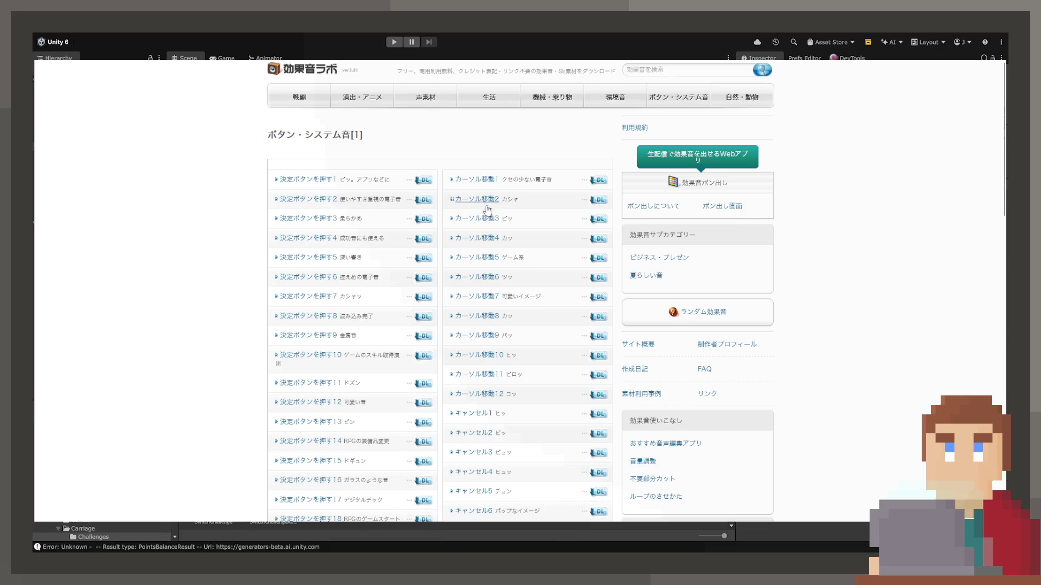
{"action": "left_click", "coordinate": [479, 239]}
{"action": "left_click", "coordinate": [477, 296]}
{"action": "left_click", "coordinate": [482, 318]}
{"action": "left_click", "coordinate": [477, 355]}
{"action": "scroll", "coordinate": [471, 394], "scroll_direction": "down", "scroll_amount": 2}
{"action": "left_click", "coordinate": [471, 313]}
{"action": "left_click", "coordinate": [473, 368]}
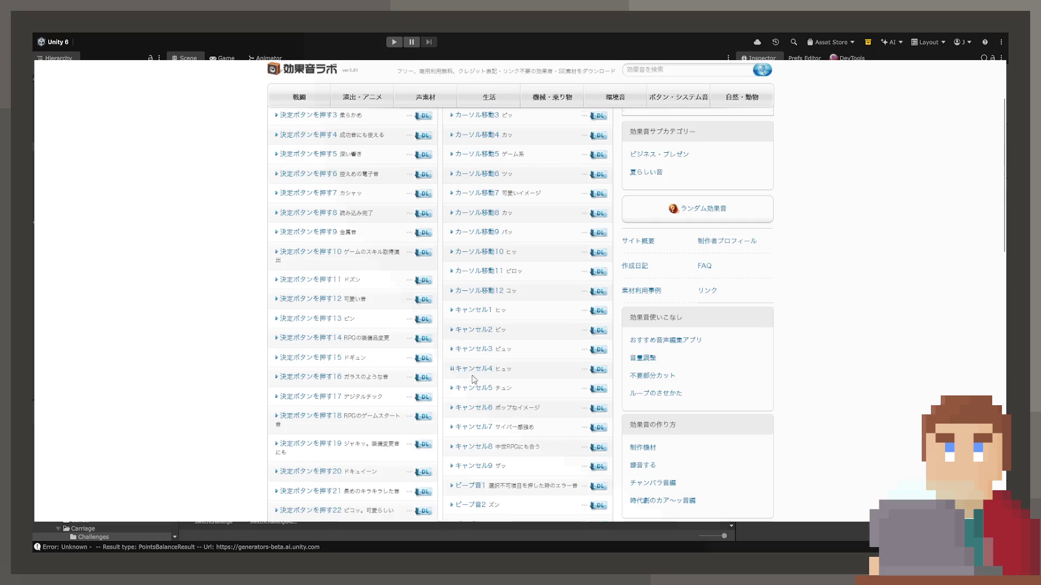
{"action": "scroll", "coordinate": [474, 377], "scroll_direction": "down", "scroll_amount": 2}
{"action": "left_click", "coordinate": [478, 382]}
{"action": "left_click", "coordinate": [481, 441]}
{"action": "scroll", "coordinate": [482, 429], "scroll_direction": "down", "scroll_amount": 2}
{"action": "scroll", "coordinate": [477, 362], "scroll_direction": "down", "scroll_amount": 4}
{"action": "left_click", "coordinate": [476, 306]}
{"action": "left_click", "coordinate": [468, 346]}
{"action": "left_click", "coordinate": [486, 411]}
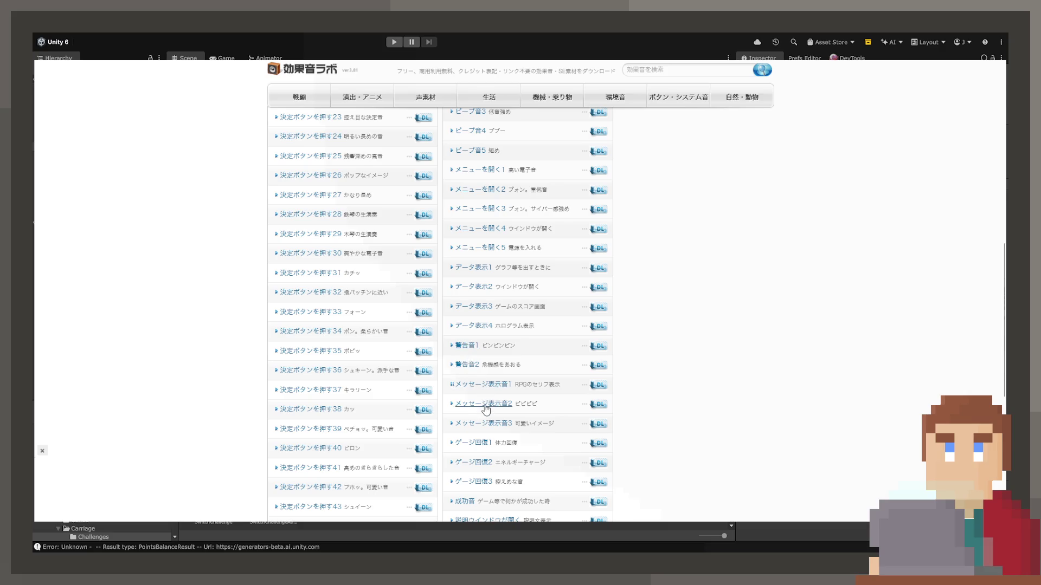
Step: Preview 決定ボタンを押す 35, 38, 40, 46, 49 and 48, plus ゲージ回復2 and 説明ウインドウが開く
{"action": "left_click", "coordinate": [336, 352]}
{"action": "left_click", "coordinate": [332, 410]}
{"action": "left_click", "coordinate": [332, 448]}
{"action": "scroll", "coordinate": [331, 448], "scroll_direction": "down", "scroll_amount": 2}
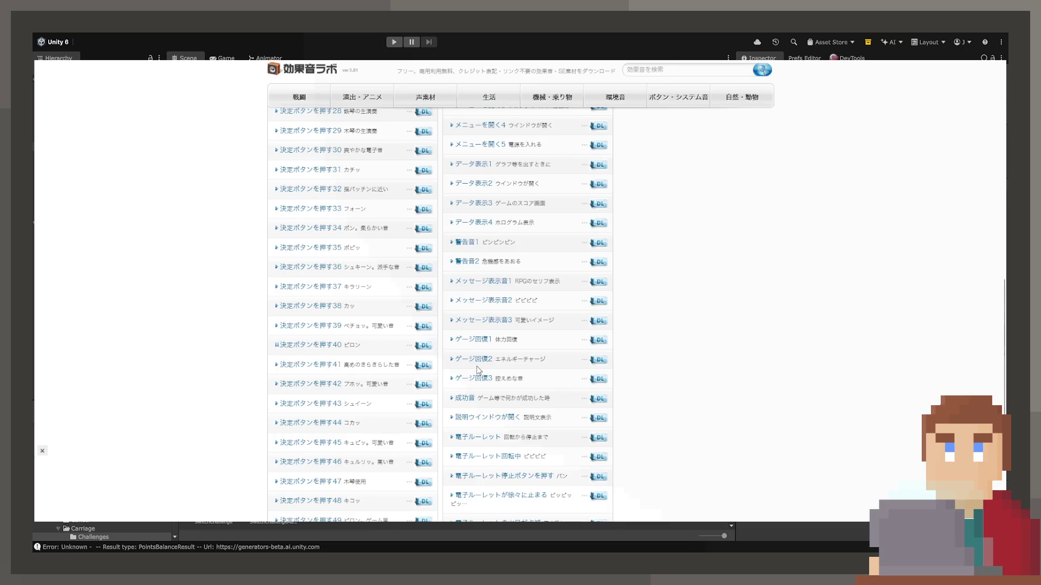
{"action": "left_click", "coordinate": [476, 359]}
{"action": "left_click", "coordinate": [474, 418]}
{"action": "scroll", "coordinate": [462, 444], "scroll_direction": "down", "scroll_amount": 2}
{"action": "left_click", "coordinate": [309, 358]}
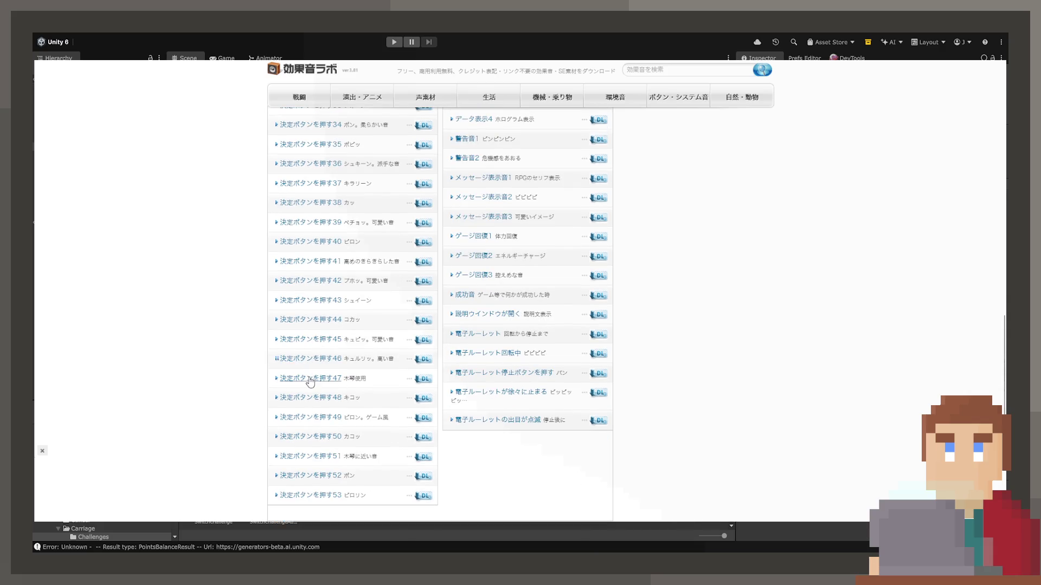
{"action": "left_click", "coordinate": [313, 418]}
{"action": "left_click", "coordinate": [317, 401]}
{"action": "left_click", "coordinate": [326, 397]}
{"action": "scroll", "coordinate": [319, 452], "scroll_direction": "up", "scroll_amount": 10}
{"action": "scroll", "coordinate": [319, 452], "scroll_direction": "up", "scroll_amount": 3}
Step: Work through the 決定ボタンを押す sounds 2 to 30, plus カーソル移動3
{"action": "left_click", "coordinate": [314, 199]}
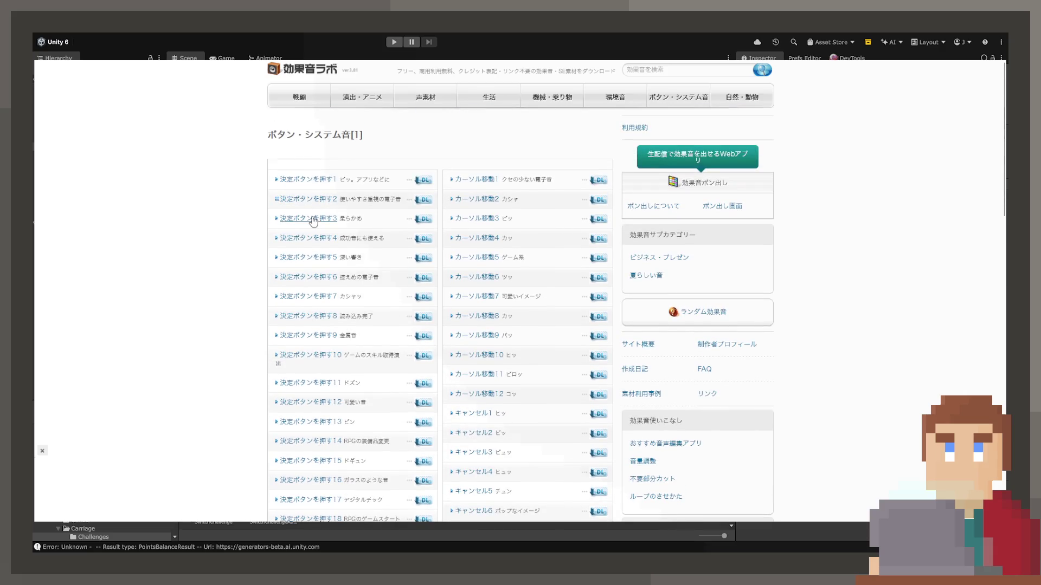
{"action": "left_click", "coordinate": [303, 259]}
{"action": "left_click", "coordinate": [303, 278]}
{"action": "left_click", "coordinate": [326, 336]}
{"action": "left_click", "coordinate": [327, 383]}
{"action": "left_click", "coordinate": [316, 441]}
{"action": "scroll", "coordinate": [312, 458], "scroll_direction": "down", "scroll_amount": 1}
{"action": "left_click", "coordinate": [313, 450]}
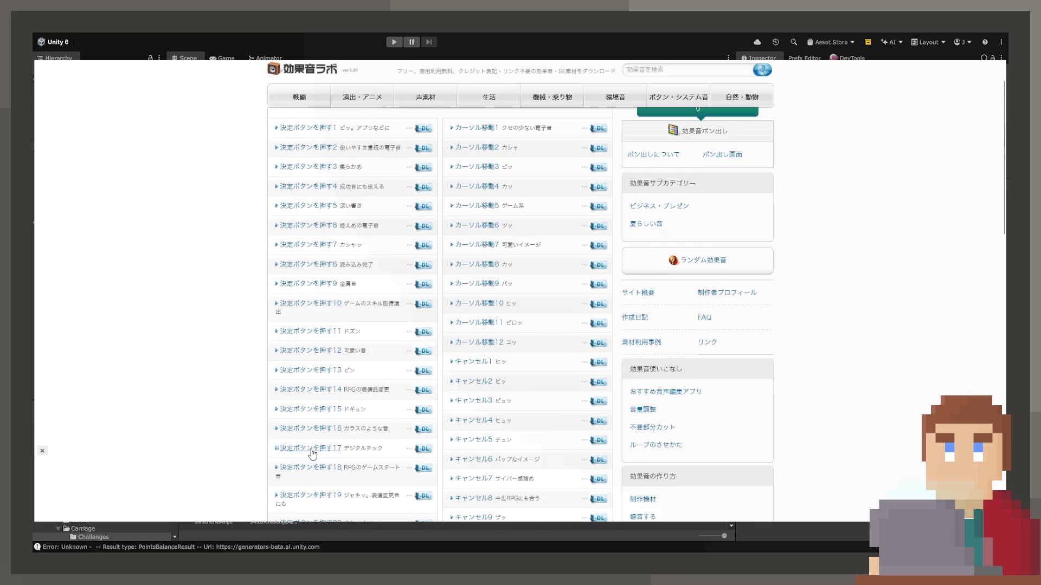
{"action": "left_click", "coordinate": [464, 167]}
{"action": "scroll", "coordinate": [276, 422], "scroll_direction": "down", "scroll_amount": 2}
{"action": "left_click", "coordinate": [293, 368]}
{"action": "left_click", "coordinate": [298, 441]}
{"action": "left_click", "coordinate": [308, 479]}
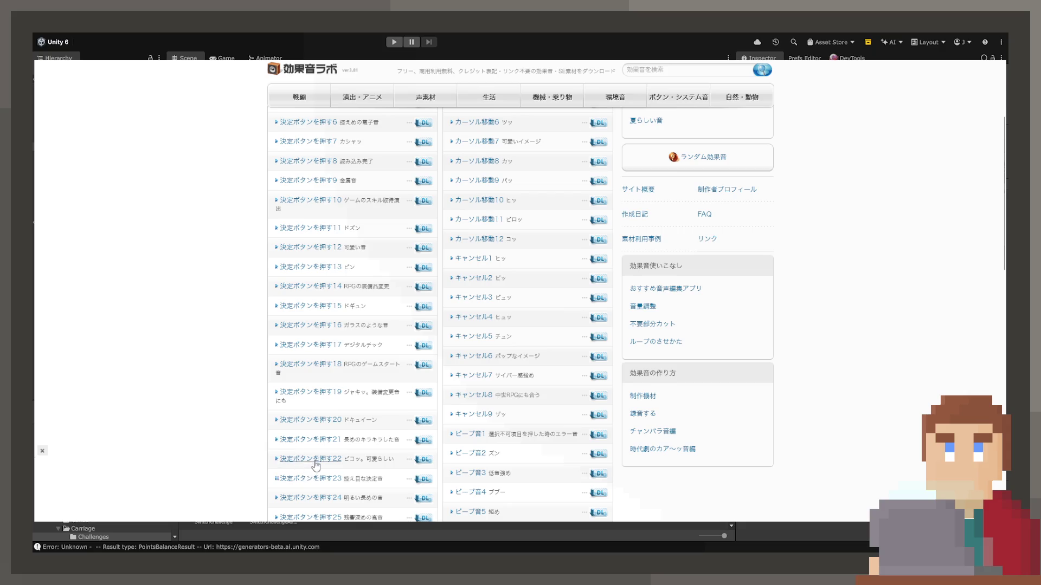
{"action": "scroll", "coordinate": [319, 436], "scroll_direction": "down", "scroll_amount": 1}
{"action": "left_click", "coordinate": [315, 466]}
{"action": "scroll", "coordinate": [316, 464], "scroll_direction": "down", "scroll_amount": 2}
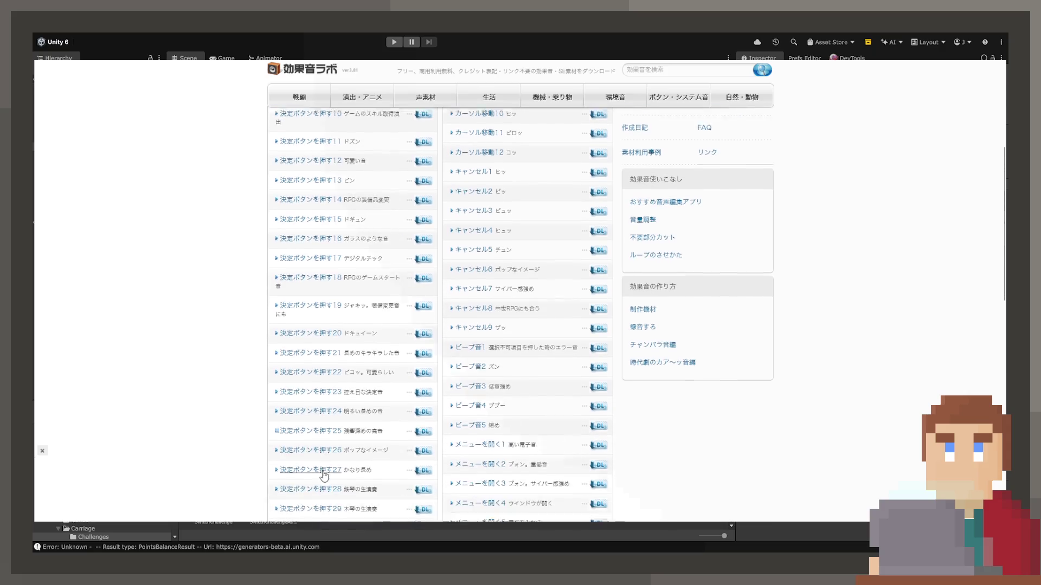
{"action": "left_click", "coordinate": [325, 423]}
{"action": "left_click", "coordinate": [328, 461]}
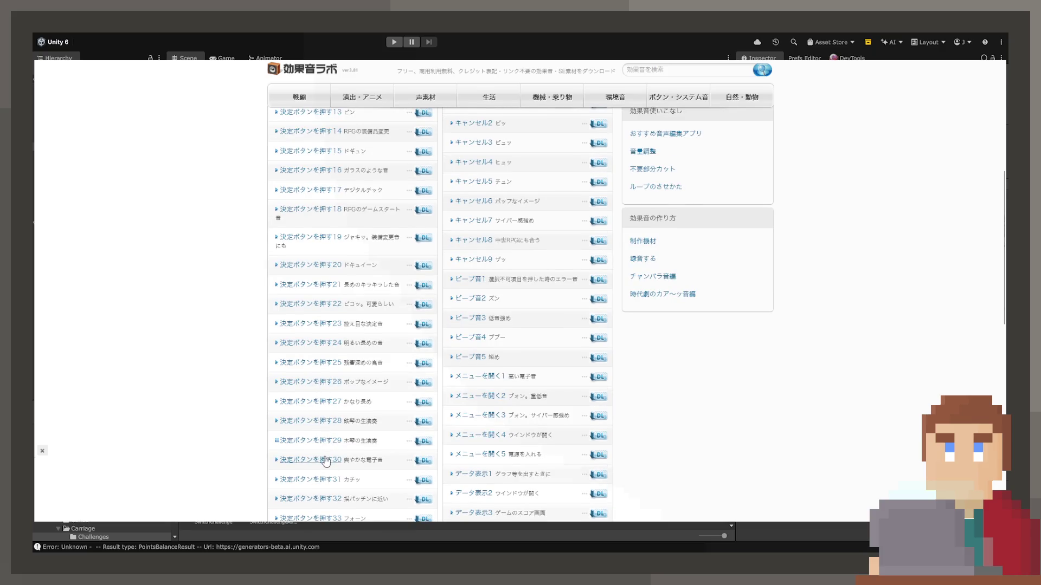
{"action": "scroll", "coordinate": [335, 464], "scroll_direction": "down", "scroll_amount": 1}
{"action": "scroll", "coordinate": [335, 463], "scroll_direction": "down", "scroll_amount": 2}
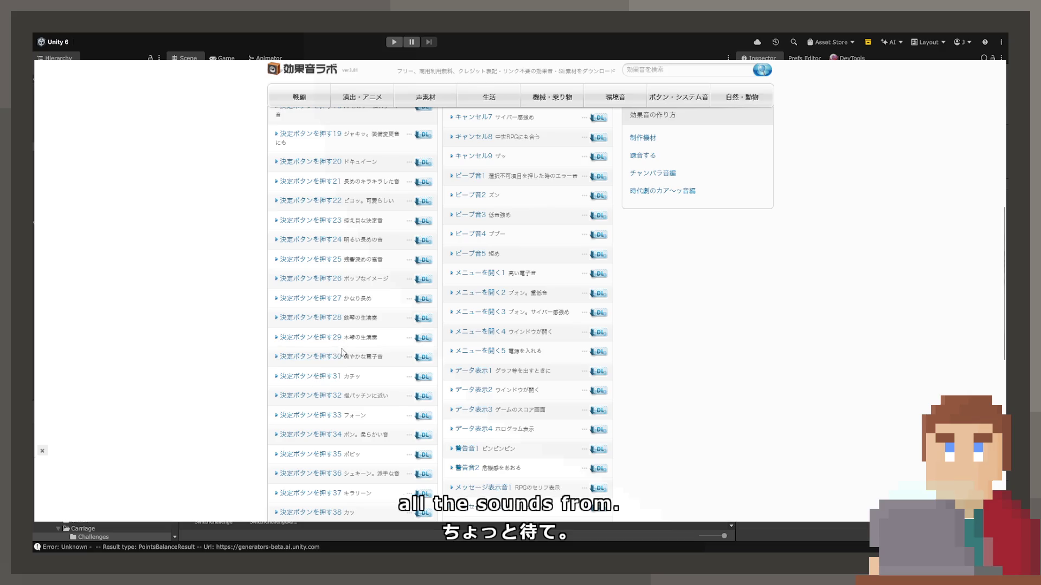
Step: Compare 決定ボタンを押す 29 to 48, settle on 30, then pick Unity's empty On Selection Change slot
{"action": "left_click", "coordinate": [328, 338]}
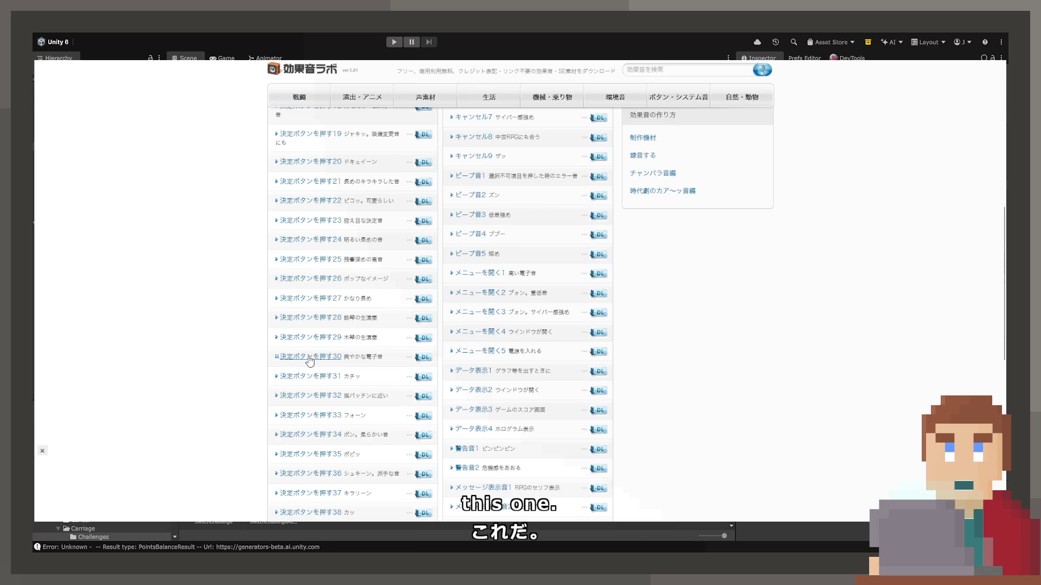
{"action": "left_click", "coordinate": [309, 358]}
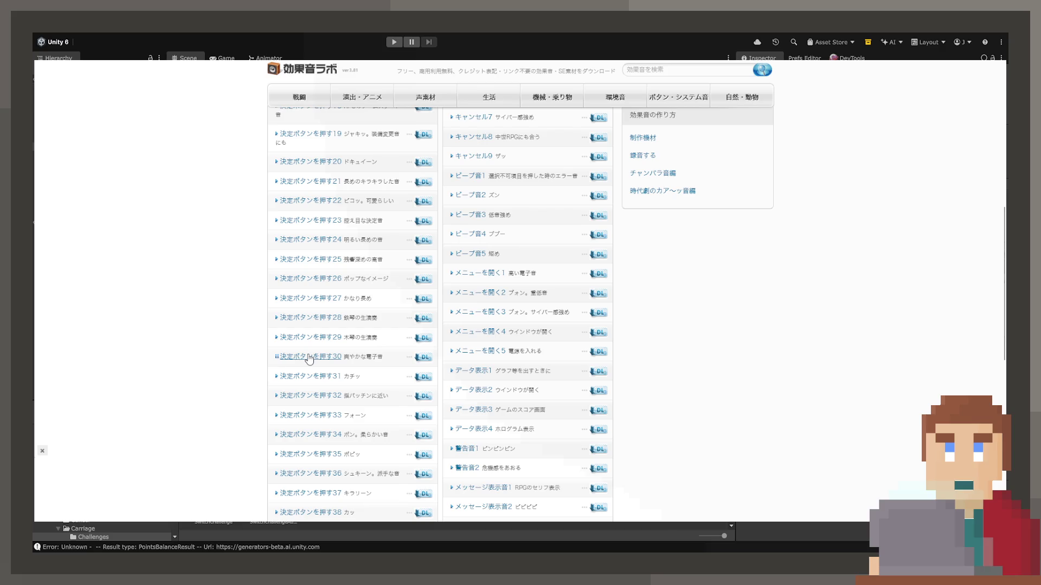
{"action": "left_click", "coordinate": [309, 359]}
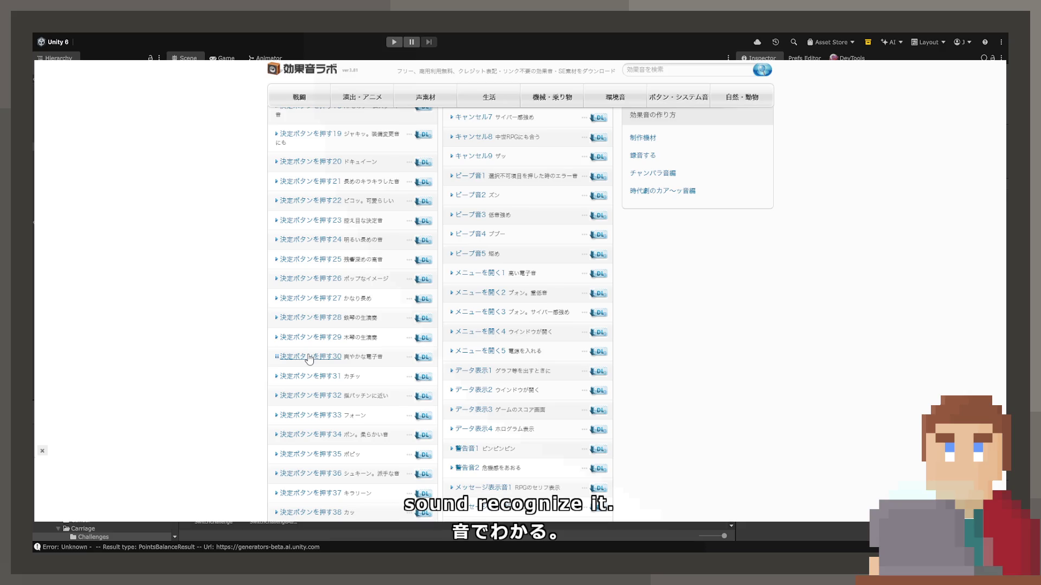
{"action": "left_click", "coordinate": [310, 398]}
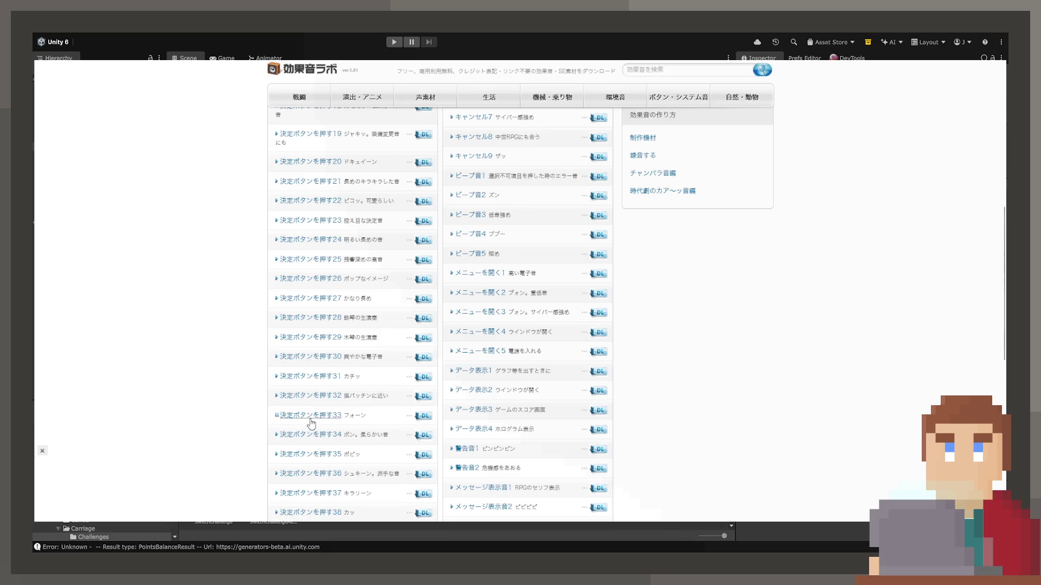
{"action": "left_click", "coordinate": [312, 456]}
{"action": "scroll", "coordinate": [312, 477], "scroll_direction": "down", "scroll_amount": 1}
{"action": "left_click", "coordinate": [316, 462]}
{"action": "scroll", "coordinate": [319, 472], "scroll_direction": "down", "scroll_amount": 1}
{"action": "left_click", "coordinate": [314, 448]}
{"action": "left_click", "coordinate": [334, 409]}
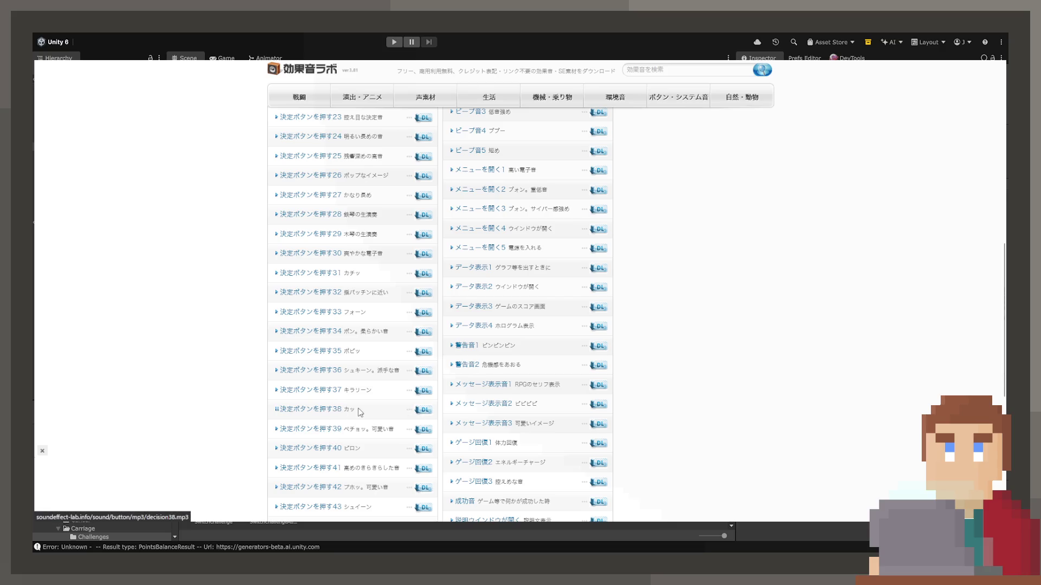
{"action": "scroll", "coordinate": [333, 415], "scroll_direction": "down", "scroll_amount": 1}
{"action": "left_click", "coordinate": [330, 418]}
{"action": "left_click", "coordinate": [320, 475]}
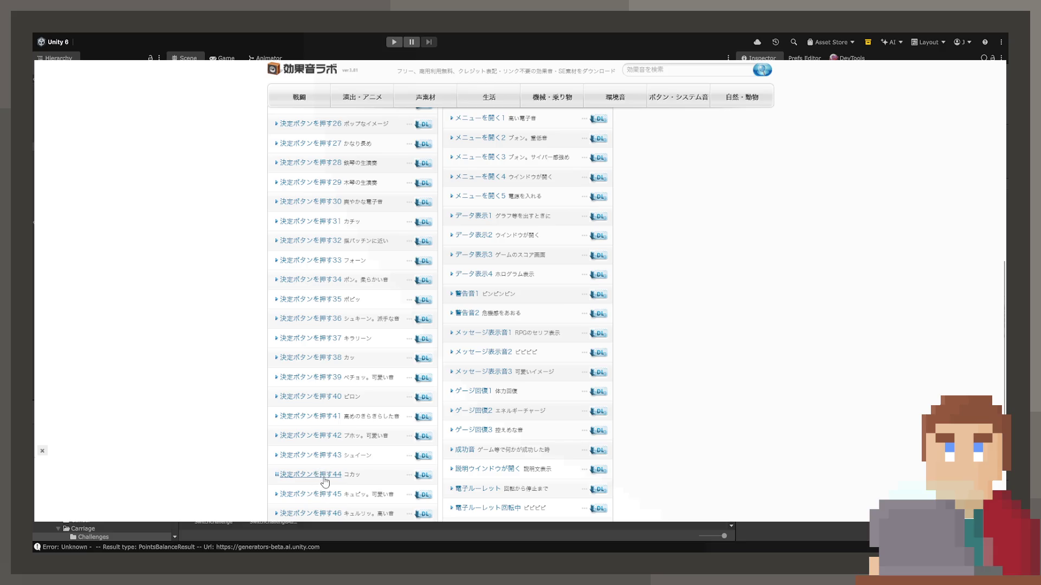
{"action": "scroll", "coordinate": [324, 482], "scroll_direction": "down", "scroll_amount": 1}
{"action": "left_click", "coordinate": [324, 463]}
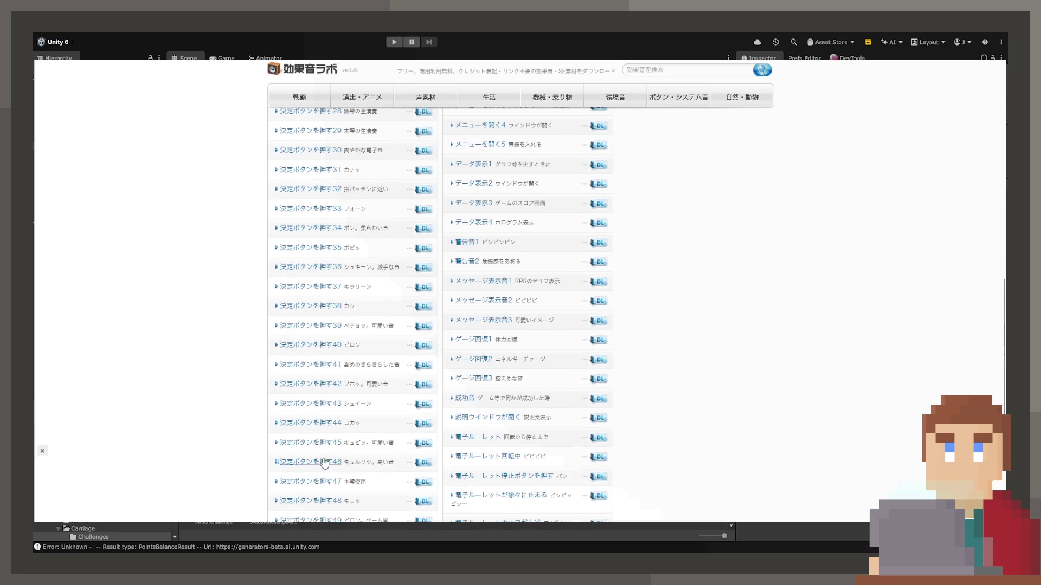
{"action": "scroll", "coordinate": [322, 485], "scroll_direction": "down", "scroll_amount": 1}
{"action": "left_click", "coordinate": [324, 451]}
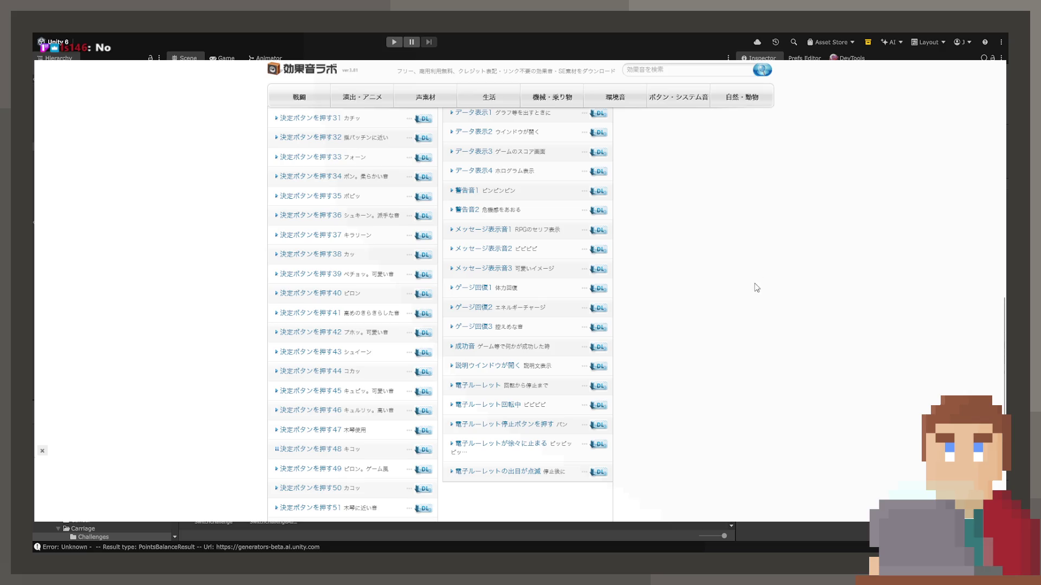
{"action": "scroll", "coordinate": [346, 309], "scroll_direction": "up", "scroll_amount": 3}
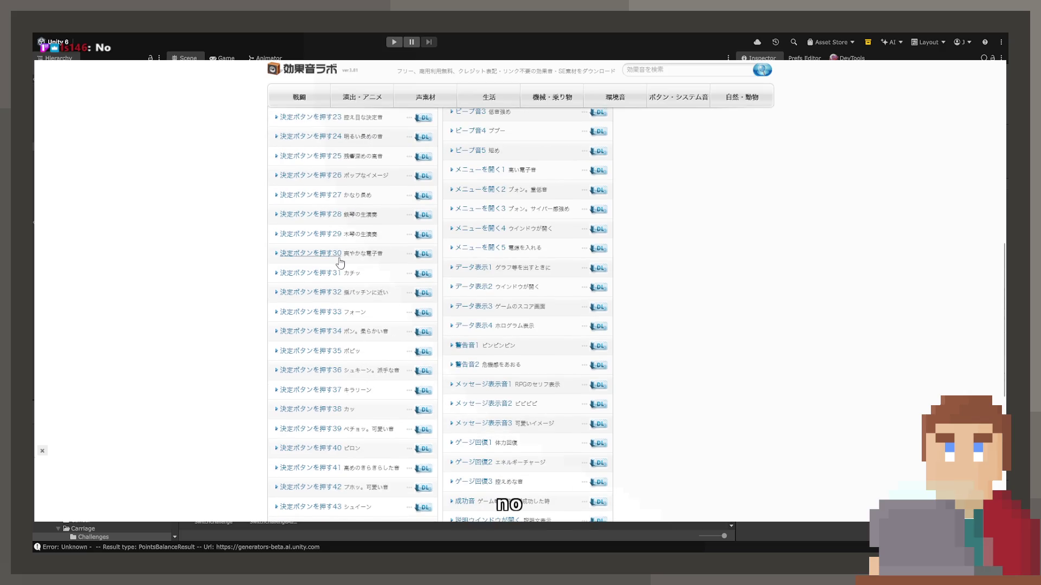
{"action": "left_click", "coordinate": [306, 250]}
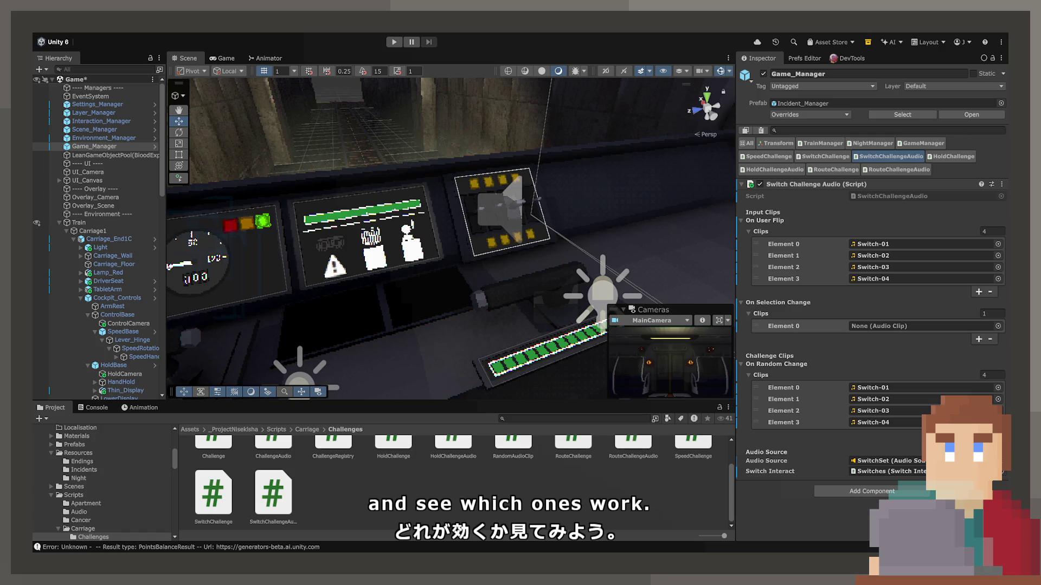
{"action": "left_click", "coordinate": [783, 326]}
Step: Browse Audio/Train/Switch, check the Challenge and Normal subfolders, and return to Switch
{"action": "scroll", "coordinate": [142, 496], "scroll_direction": "up", "scroll_amount": 10}
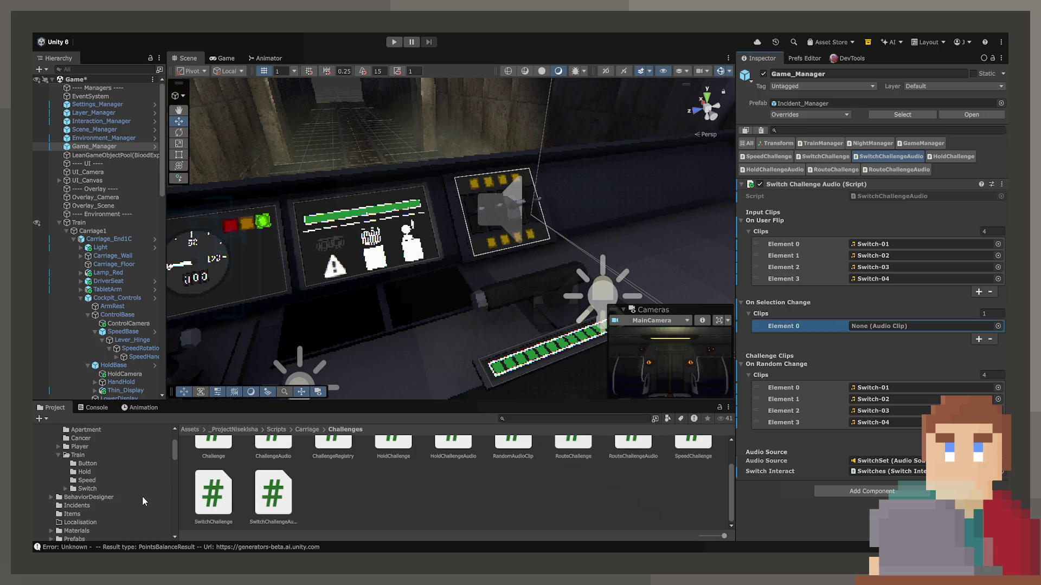
{"action": "left_click", "coordinate": [87, 495]}
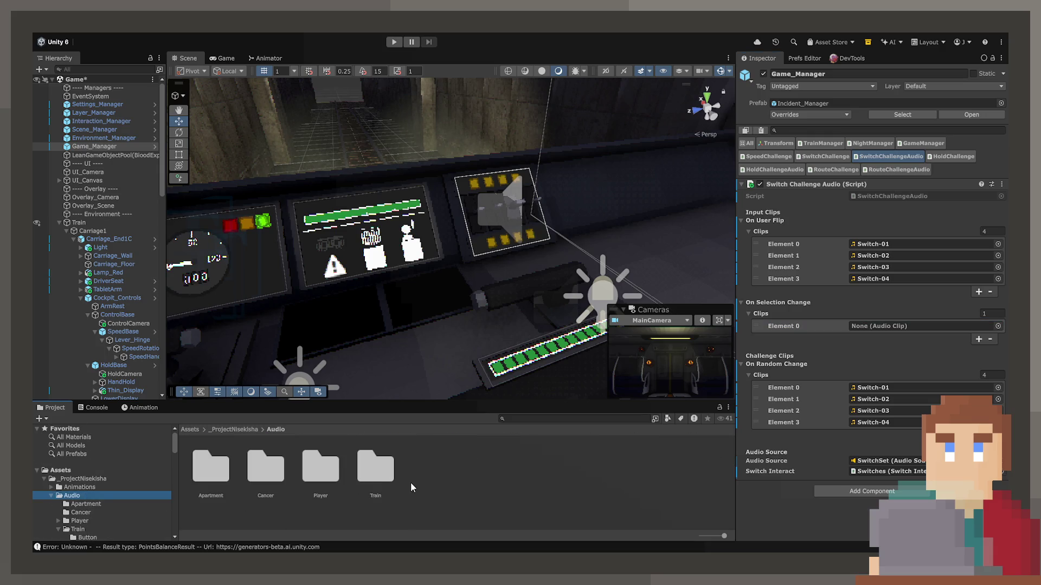
{"action": "double_click", "coordinate": [387, 479]}
{"action": "left_click", "coordinate": [382, 472]}
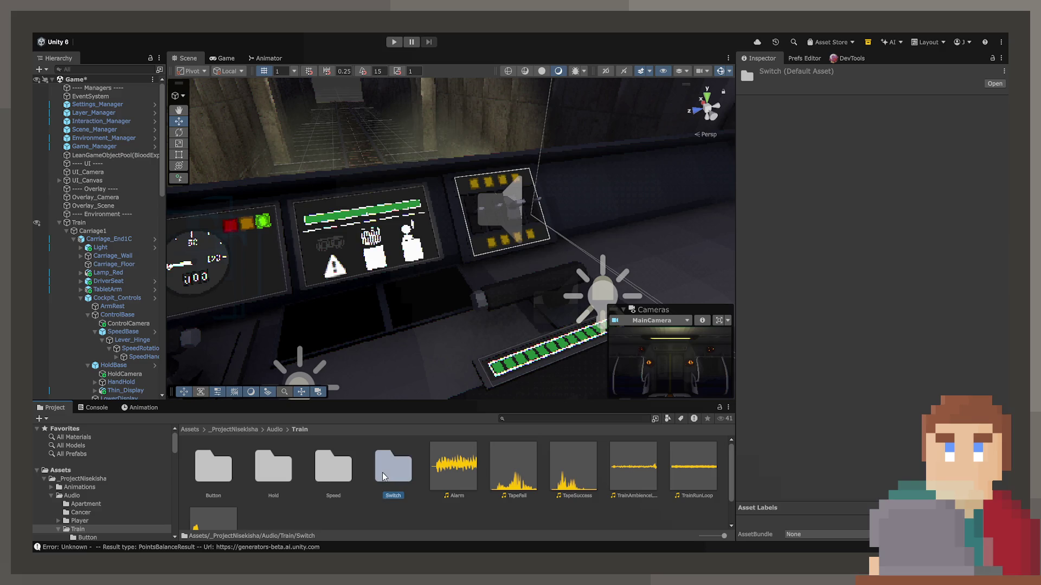
{"action": "double_click", "coordinate": [382, 472]}
{"action": "left_click", "coordinate": [200, 468]}
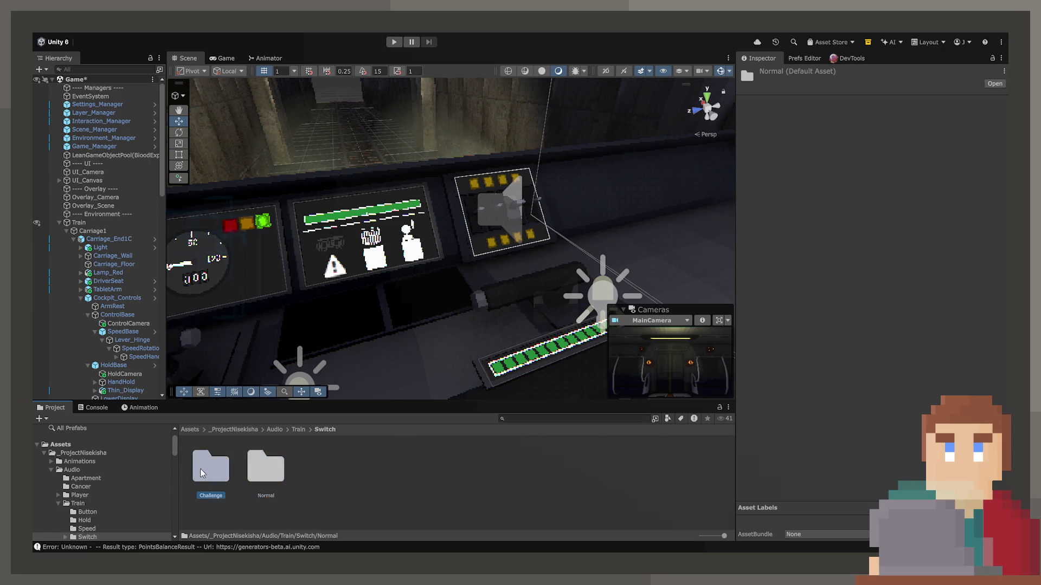
{"action": "double_click", "coordinate": [200, 469]}
{"action": "left_click", "coordinate": [324, 430]}
{"action": "left_click", "coordinate": [268, 475]}
{"action": "double_click", "coordinate": [268, 475]}
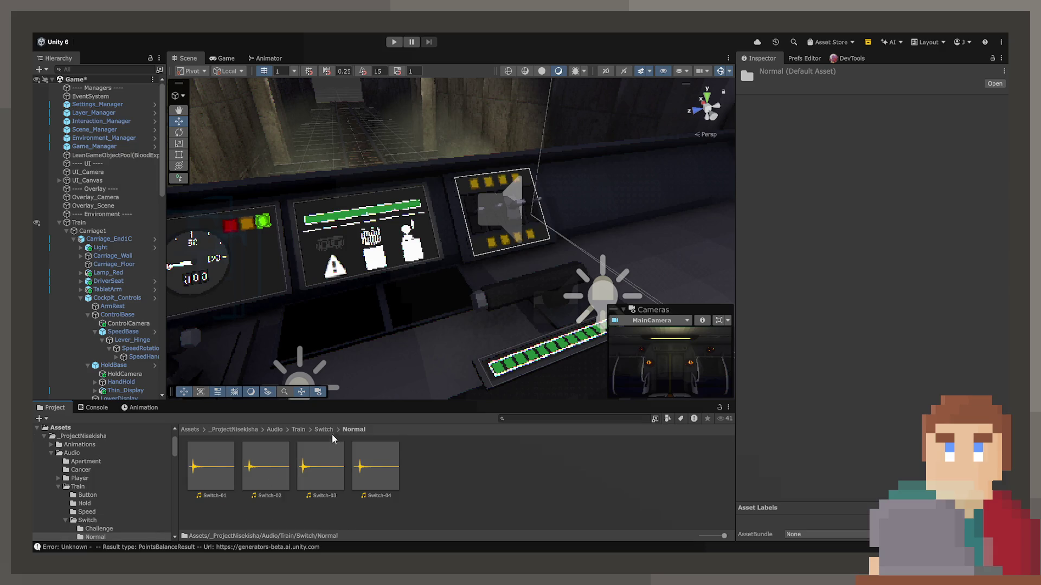
{"action": "left_click", "coordinate": [325, 429]}
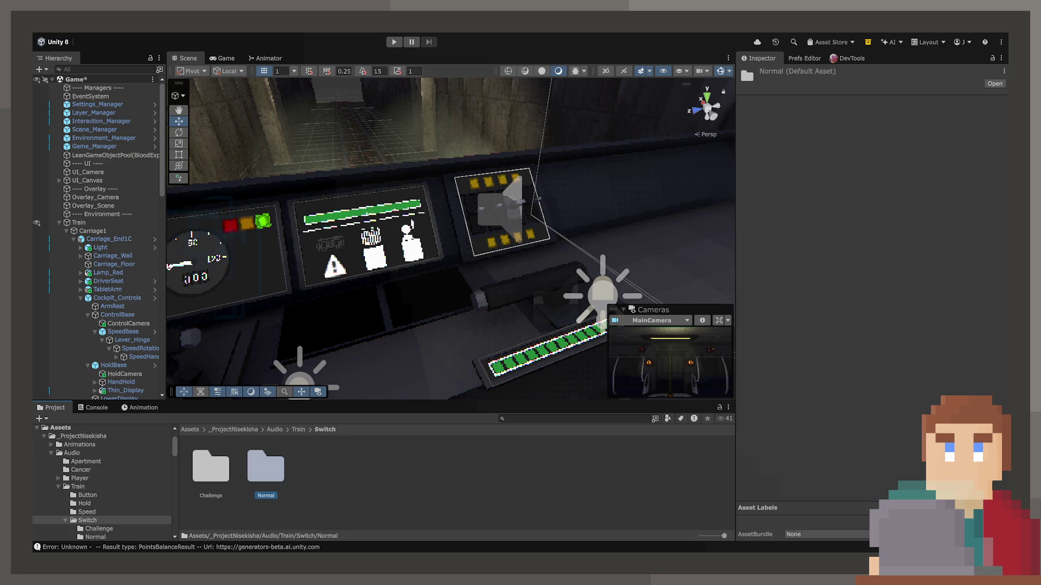
{"action": "left_click", "coordinate": [431, 479]}
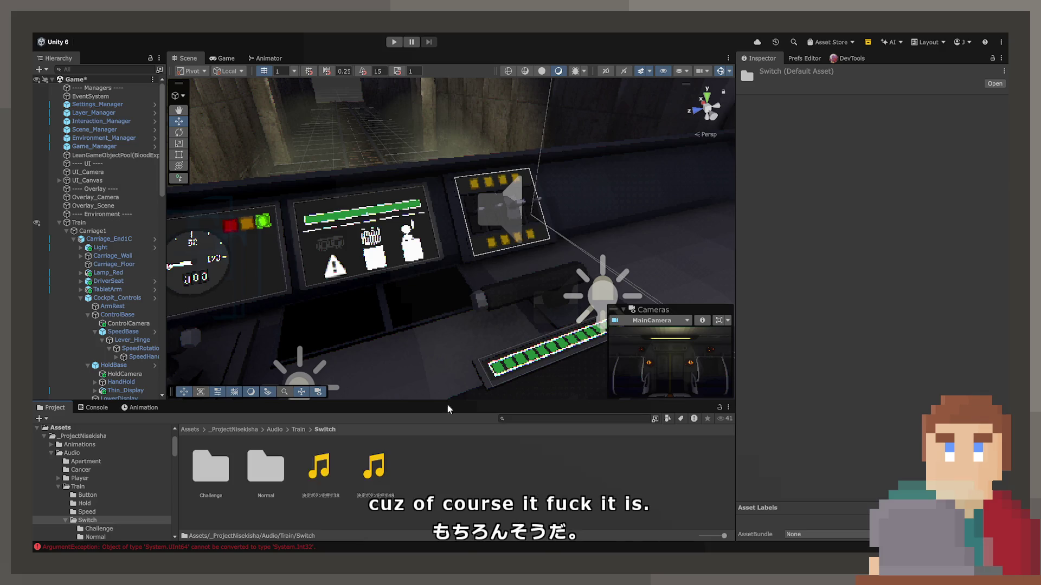
Step: Preview the 決定ボタンを押す38 and 48 clips in the Inspector, then select Game_Manager
{"action": "left_click", "coordinate": [380, 471]}
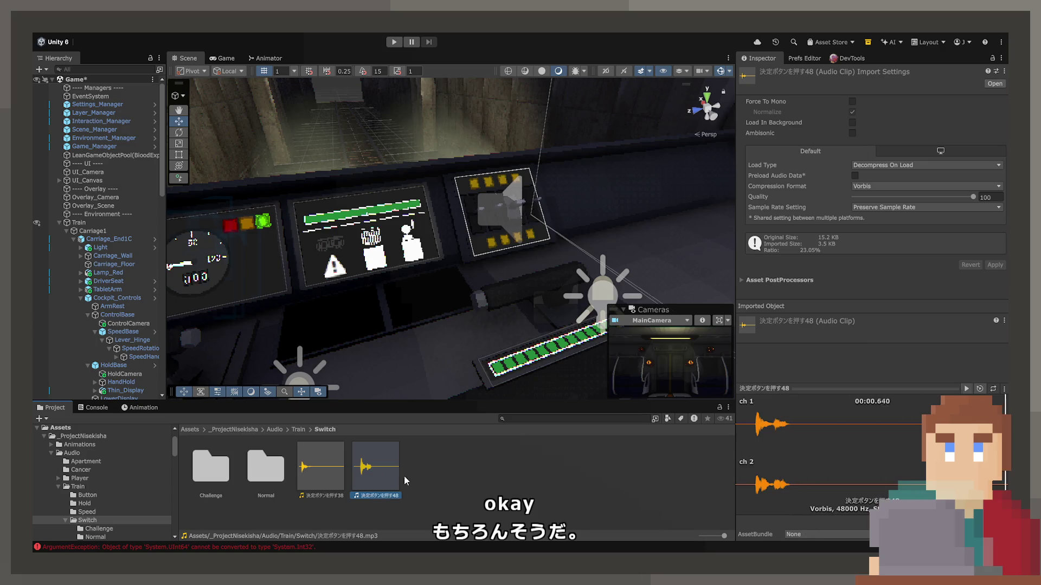
{"action": "left_click", "coordinate": [315, 470]}
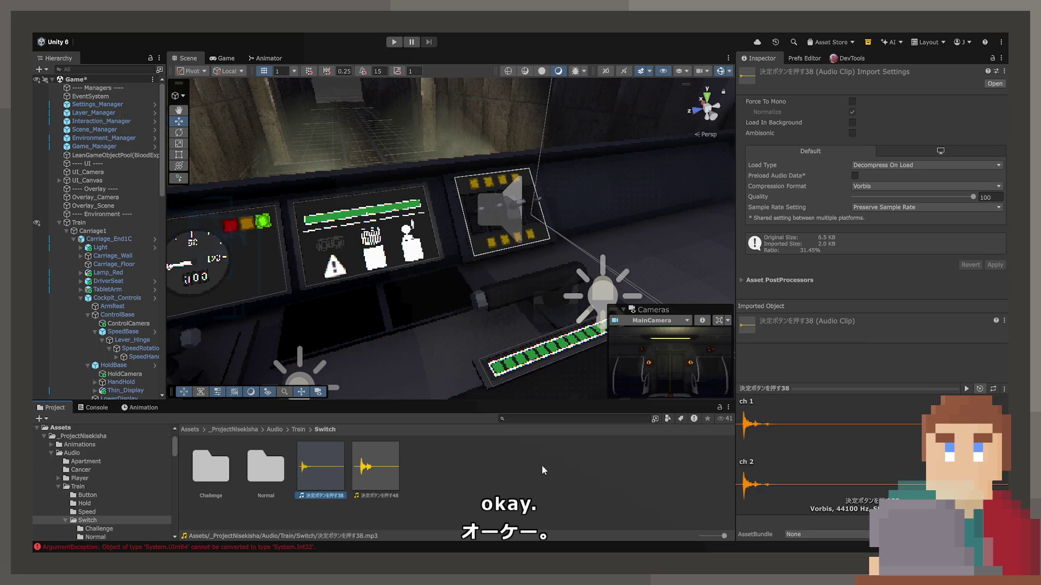
{"action": "left_click", "coordinate": [361, 470]}
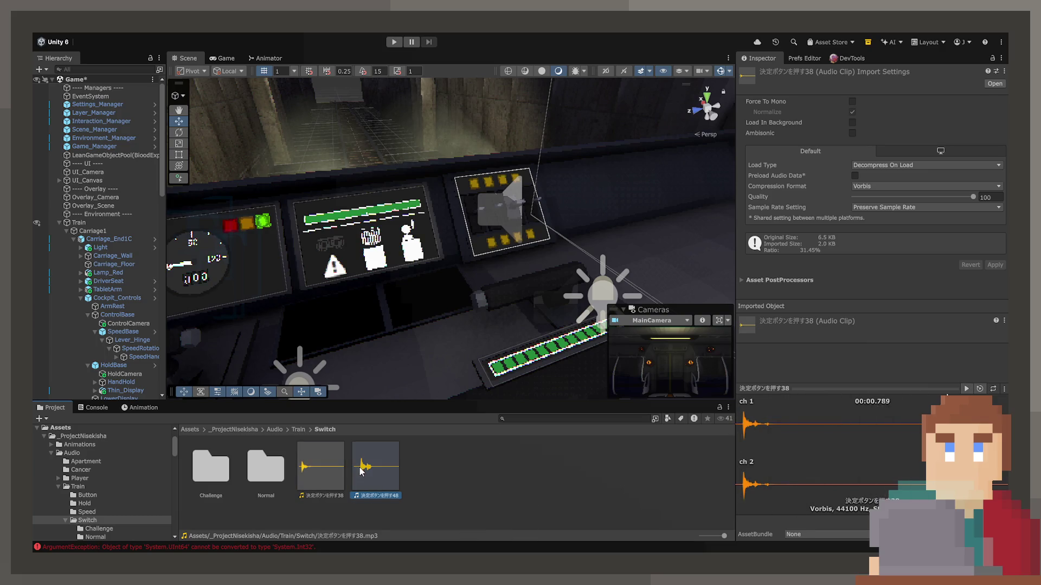
{"action": "left_click", "coordinate": [307, 463]}
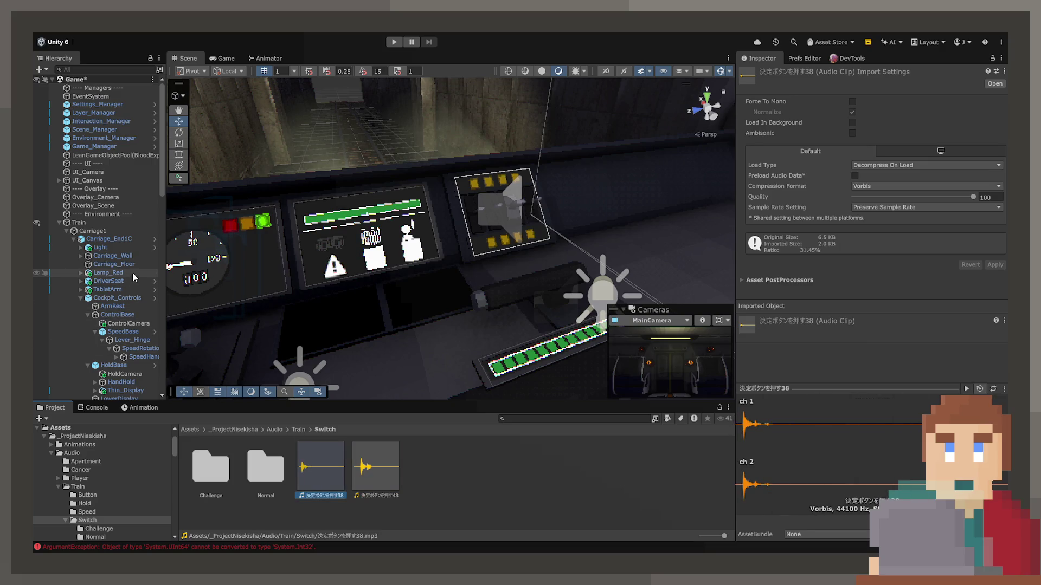
{"action": "left_click", "coordinate": [95, 146]}
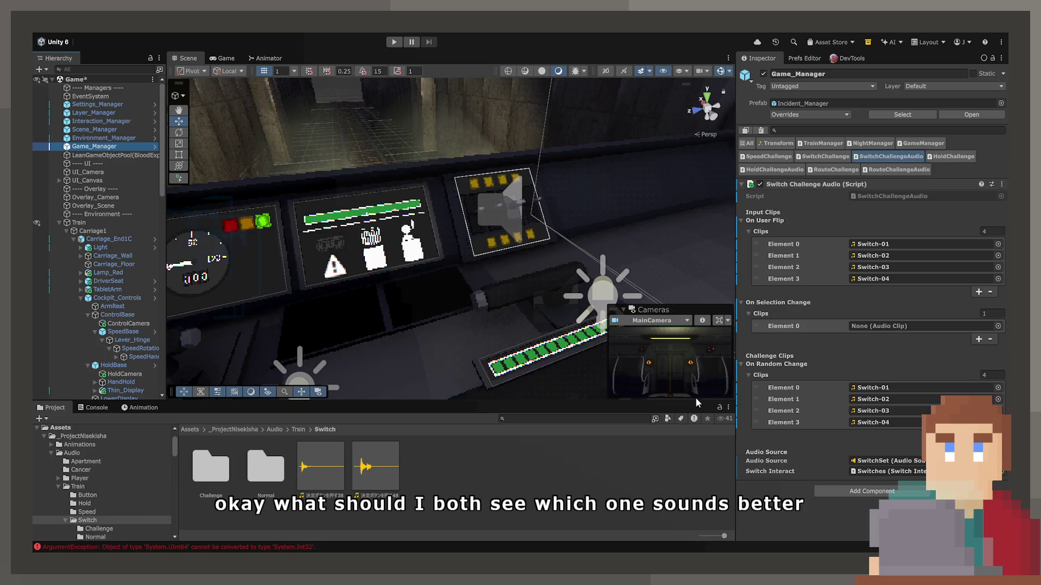
Step: Assign 決定ボタンを押す38 to On Selection Change, add a second clip slot, and enter Play mode
{"action": "mouse_move", "coordinate": [299, 480]}
{"action": "left_mouse_down"}
{"action": "mouse_move", "coordinate": [945, 324]}
{"action": "mouse_move", "coordinate": [894, 333]}
{"action": "mouse_move", "coordinate": [956, 332]}
{"action": "mouse_move", "coordinate": [916, 338]}
{"action": "left_mouse_up"}
{"action": "left_click", "coordinate": [978, 339]}
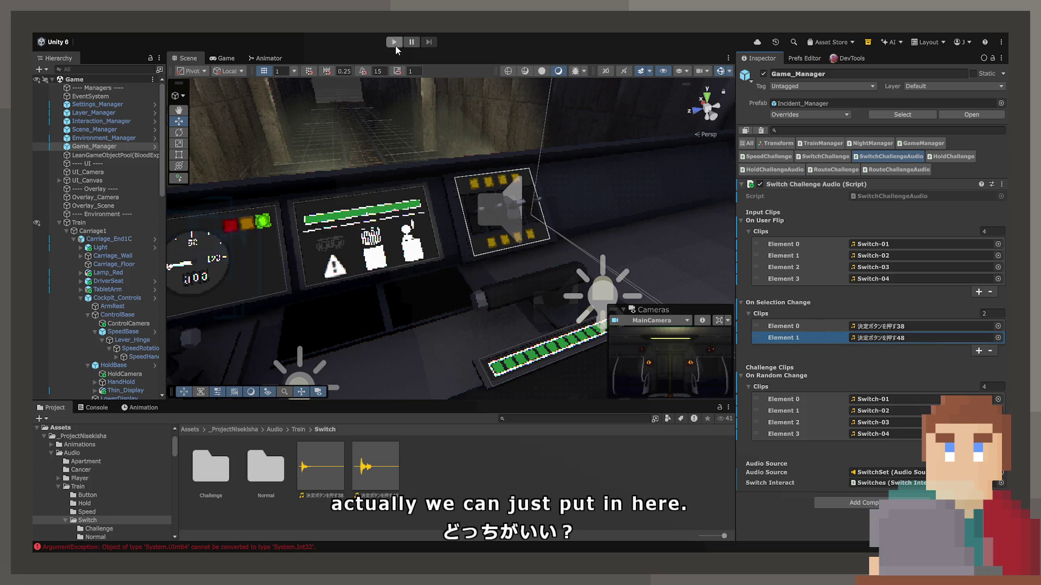
{"action": "left_click", "coordinate": [394, 42]}
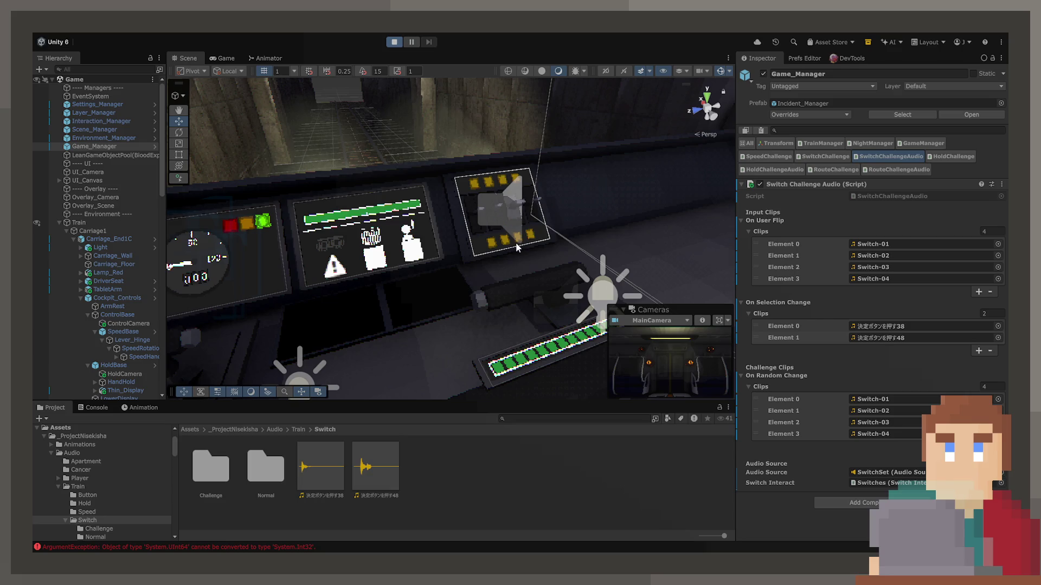
Step: In the maximized Game view, walk to the control desk, flip switch levers, then stop
{"action": "double_click", "coordinate": [216, 57]}
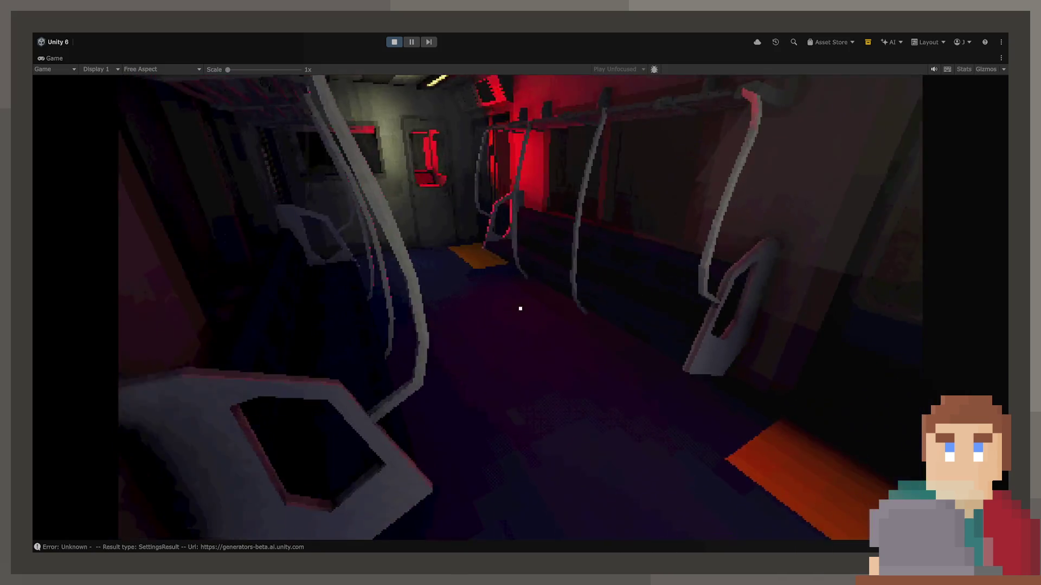
{"action": "key", "text": "w"}
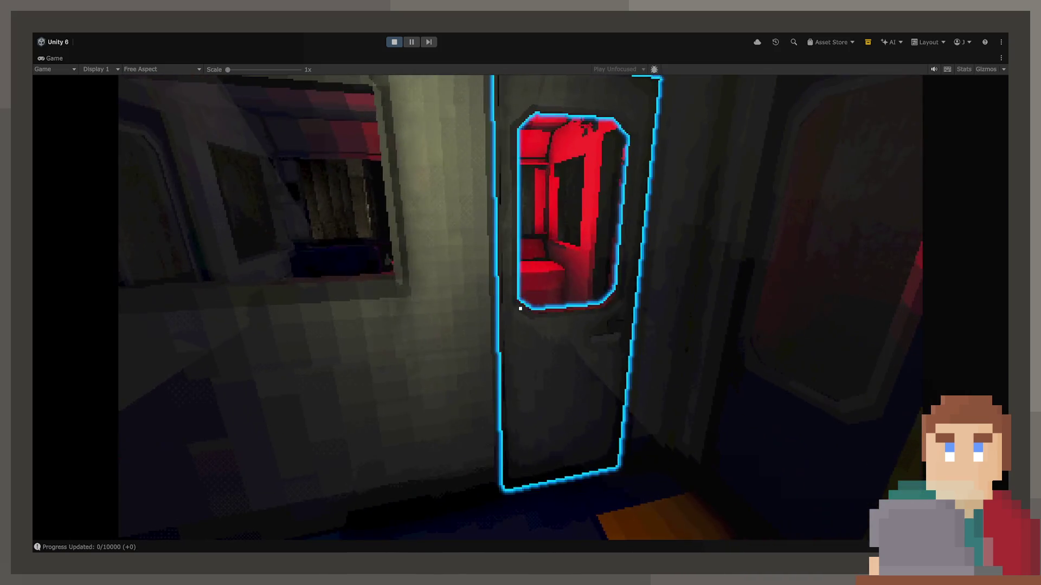
{"action": "key", "text": "e"}
{"action": "key", "text": "w"}
{"action": "key", "text": "e"}
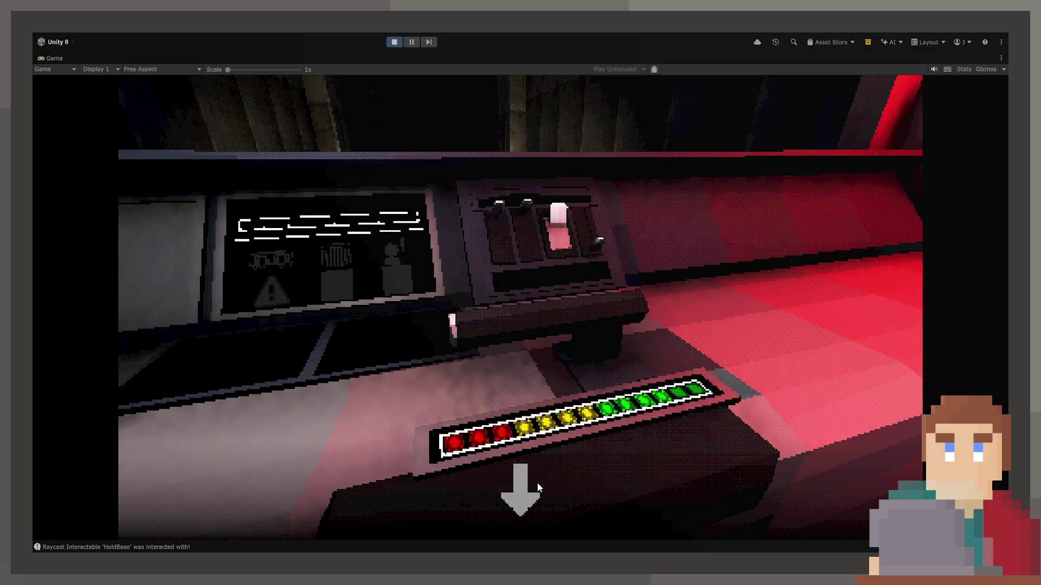
{"action": "left_click", "coordinate": [538, 484]}
{"action": "left_click", "coordinate": [537, 483]}
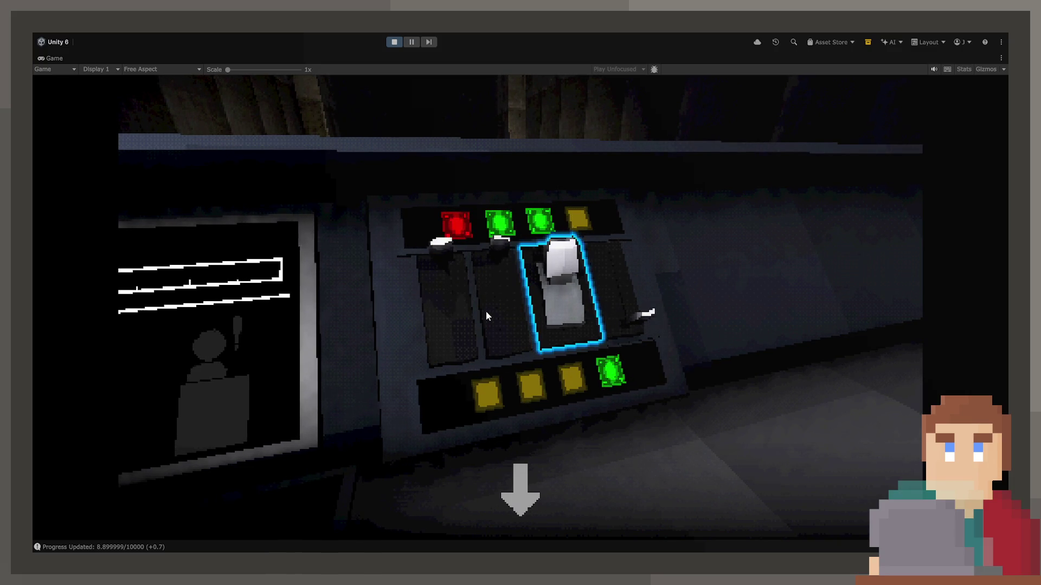
{"action": "left_click", "coordinate": [445, 316]}
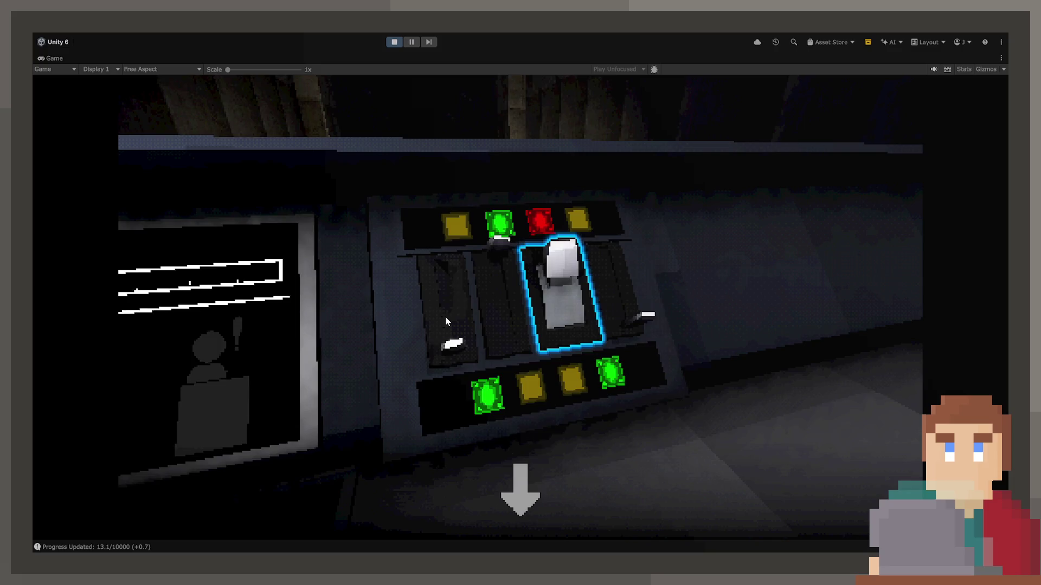
{"action": "left_click", "coordinate": [445, 317]}
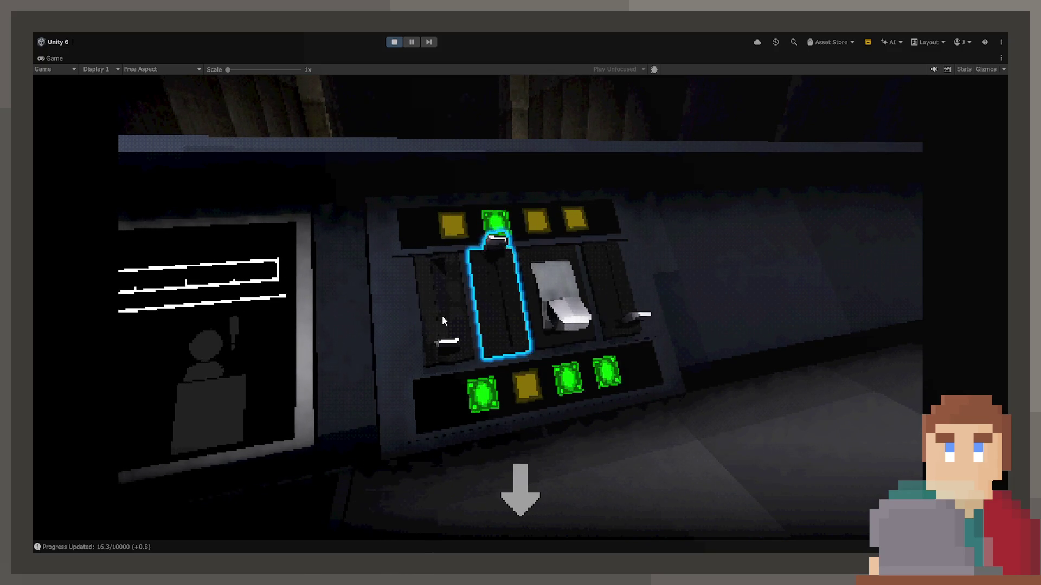
{"action": "left_click", "coordinate": [394, 42]}
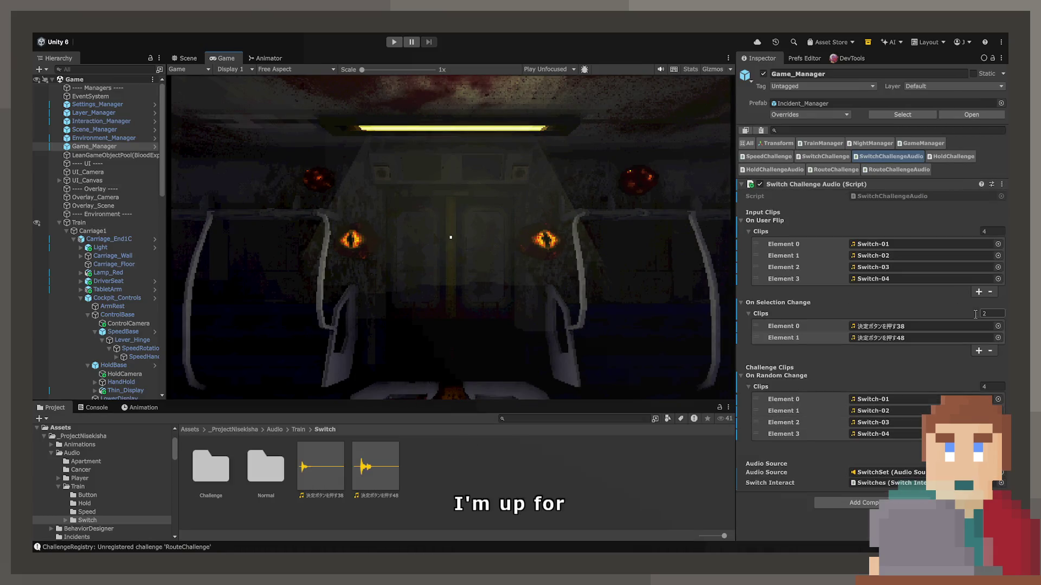
Step: Remove 決定ボタンを押す48 so On Selection Change holds only 38, and start a new play test
{"action": "left_click", "coordinate": [393, 472]}
{"action": "left_click", "coordinate": [323, 471]}
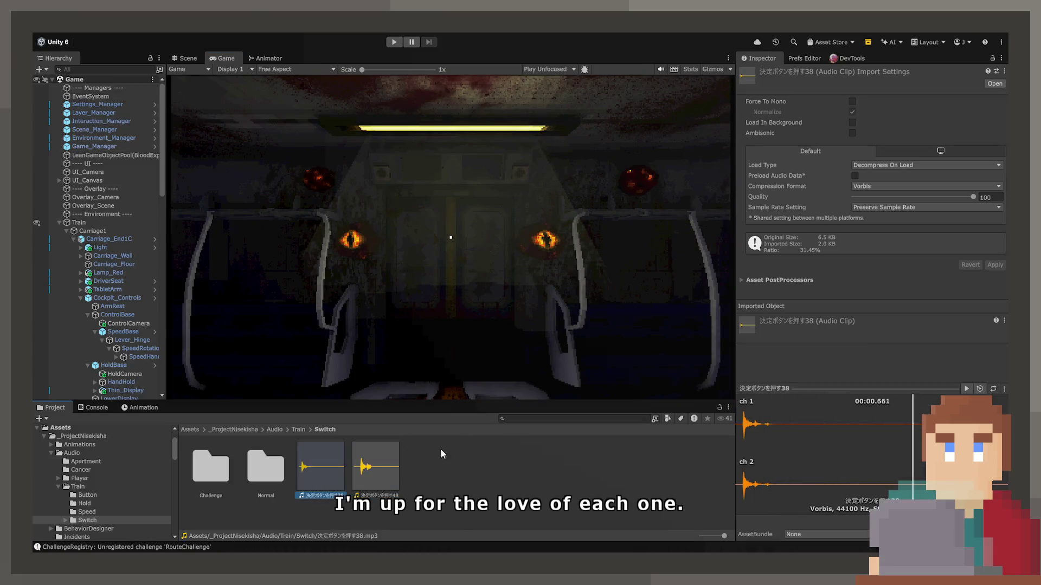
{"action": "left_click", "coordinate": [92, 146]}
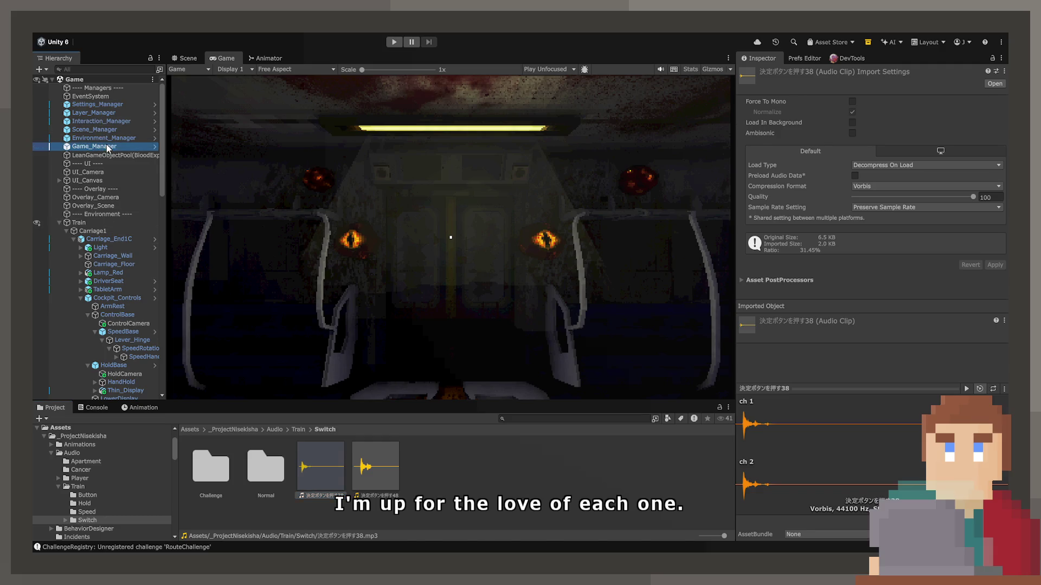
{"action": "left_click", "coordinate": [881, 338]}
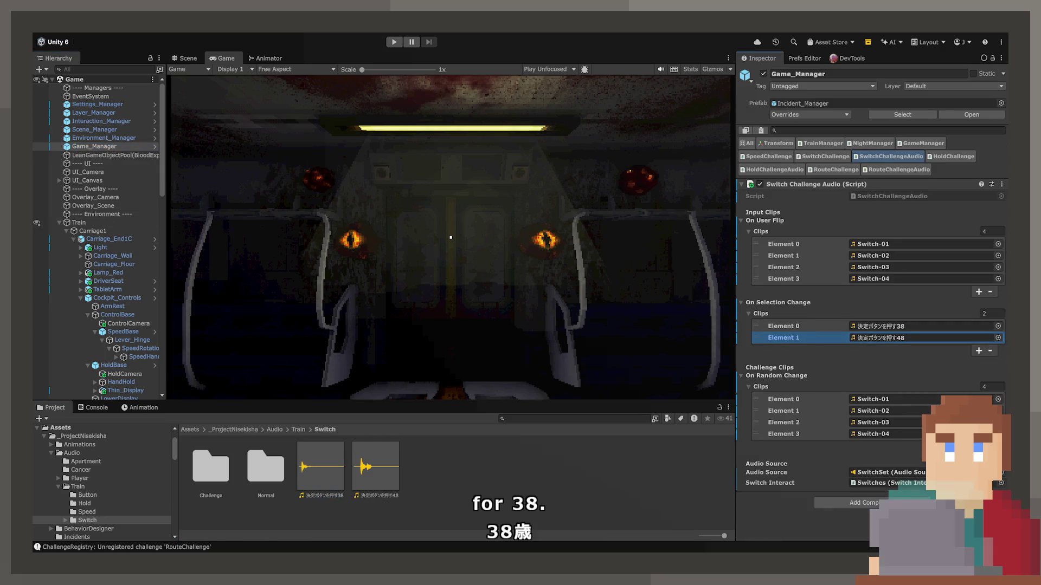
{"action": "left_click", "coordinate": [990, 352]}
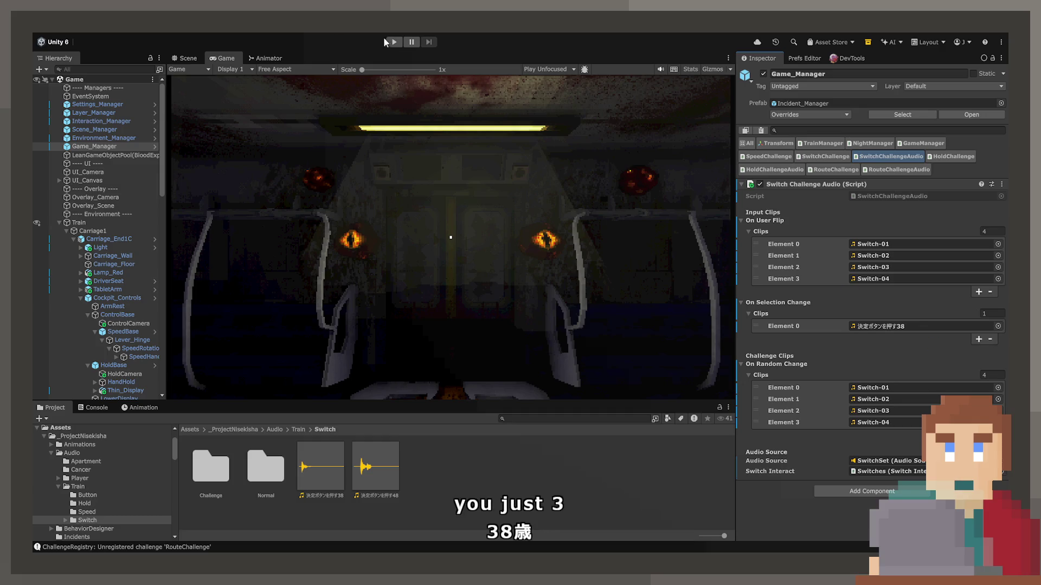
{"action": "left_click", "coordinate": [395, 42]}
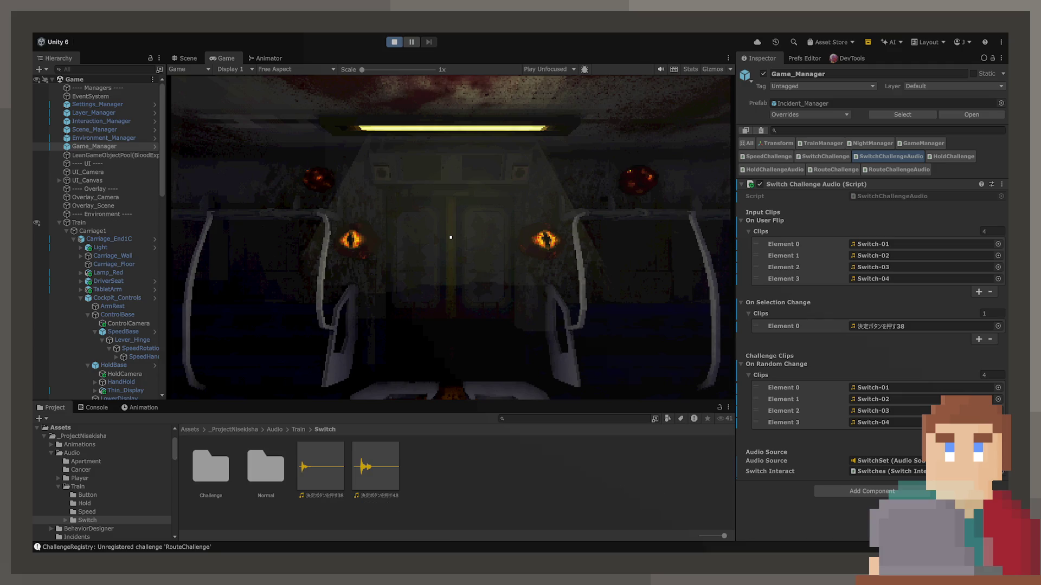
{"action": "key", "text": "ctrl+p"}
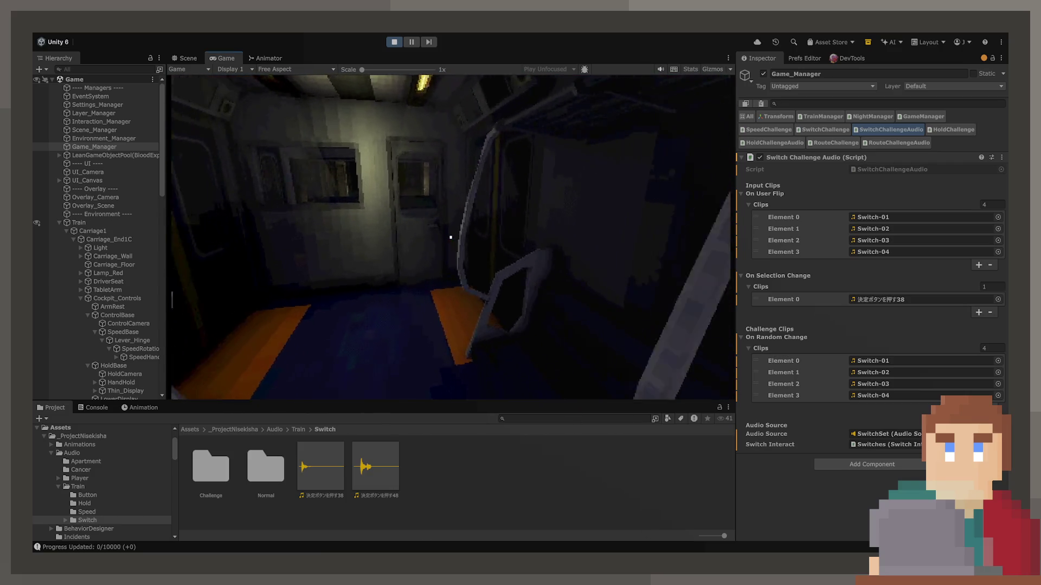
Step: Enter the cockpit, use the hold control, speed lever and switch panel, then exit with Ctrl+P
{"action": "left_click", "coordinate": [450, 237]}
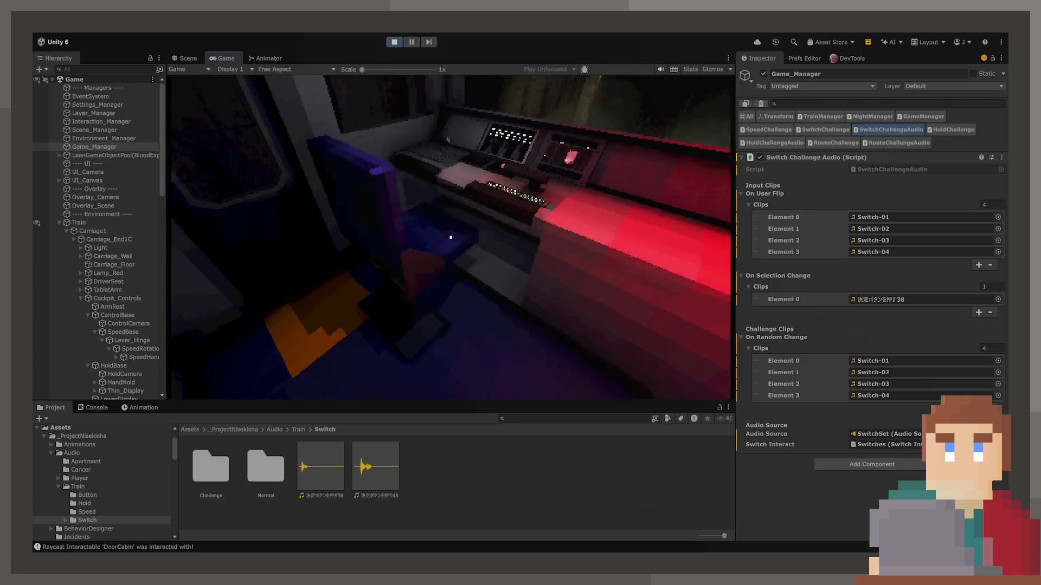
{"action": "left_click", "coordinate": [450, 237]}
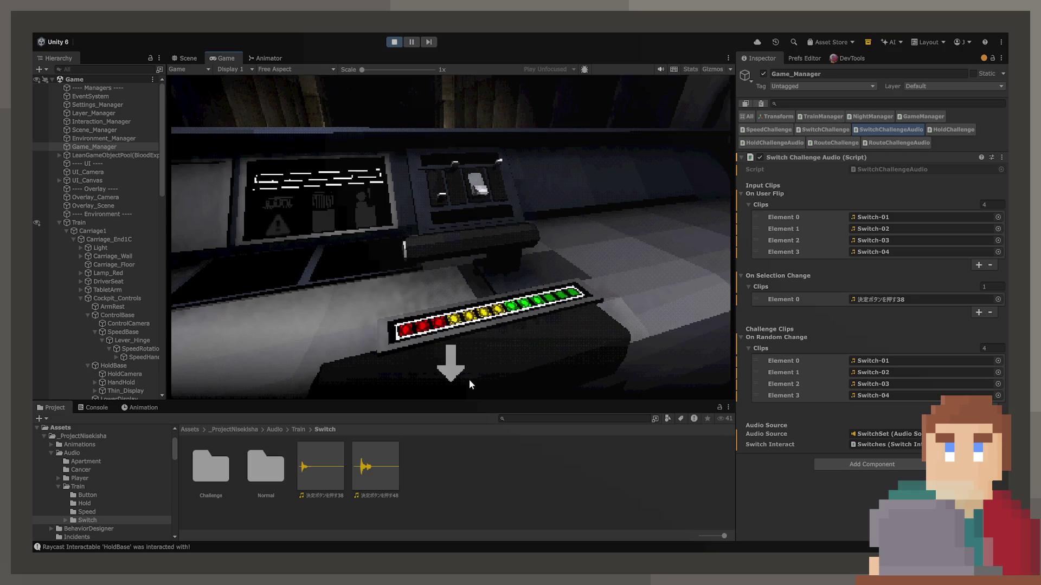
{"action": "left_click", "coordinate": [450, 364]}
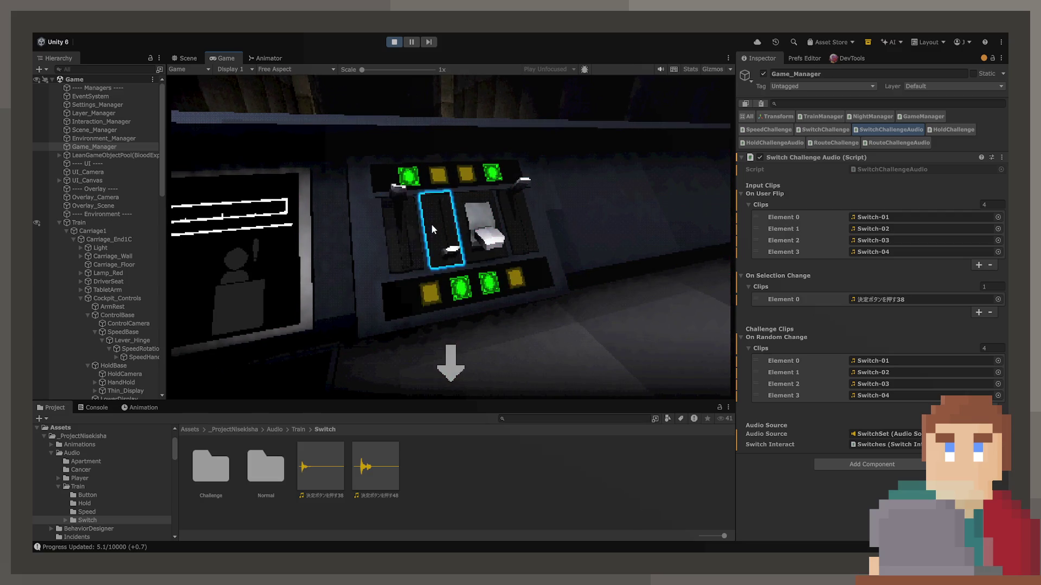
{"action": "left_click", "coordinate": [450, 364]}
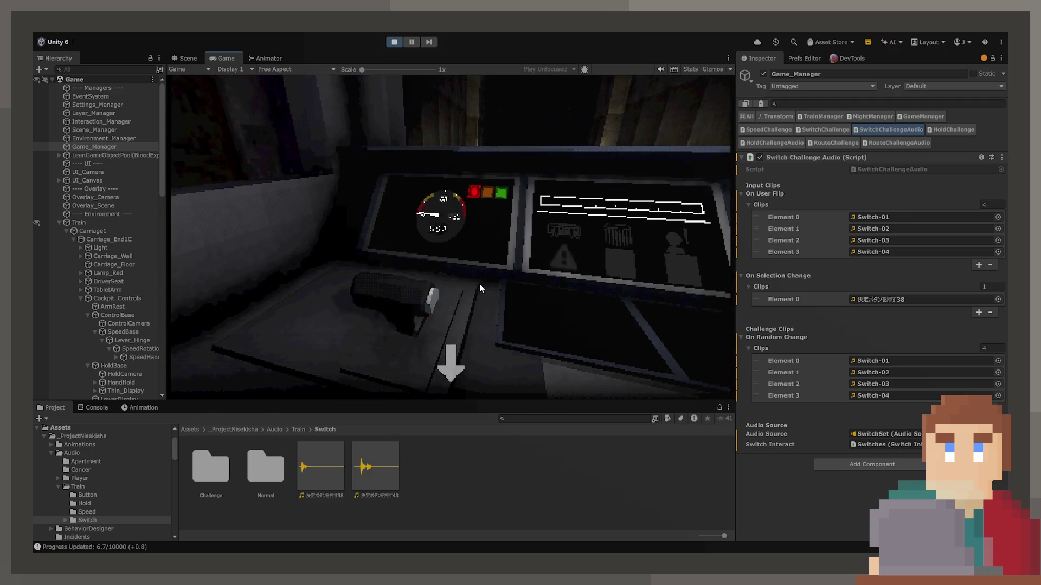
{"action": "left_click_drag", "start_coordinate": [479, 284], "coordinate": [434, 347]}
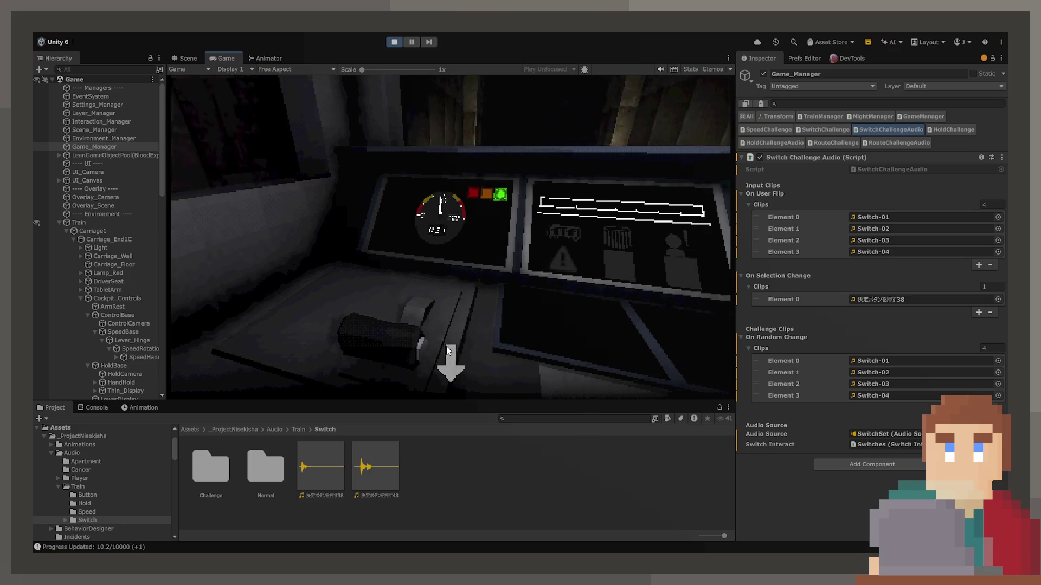
{"action": "left_click", "coordinate": [448, 350]}
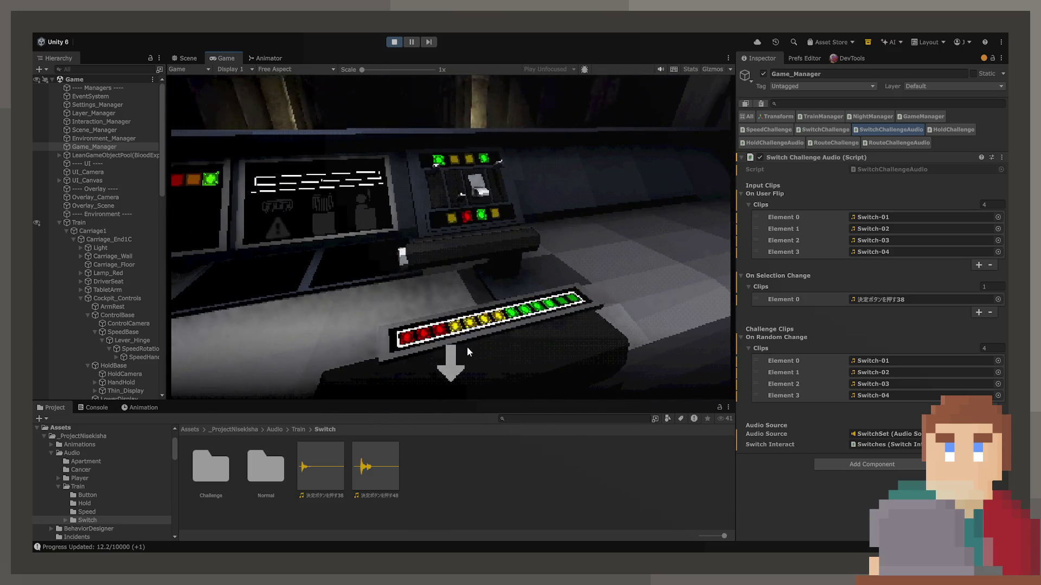
{"action": "left_click", "coordinate": [467, 351]}
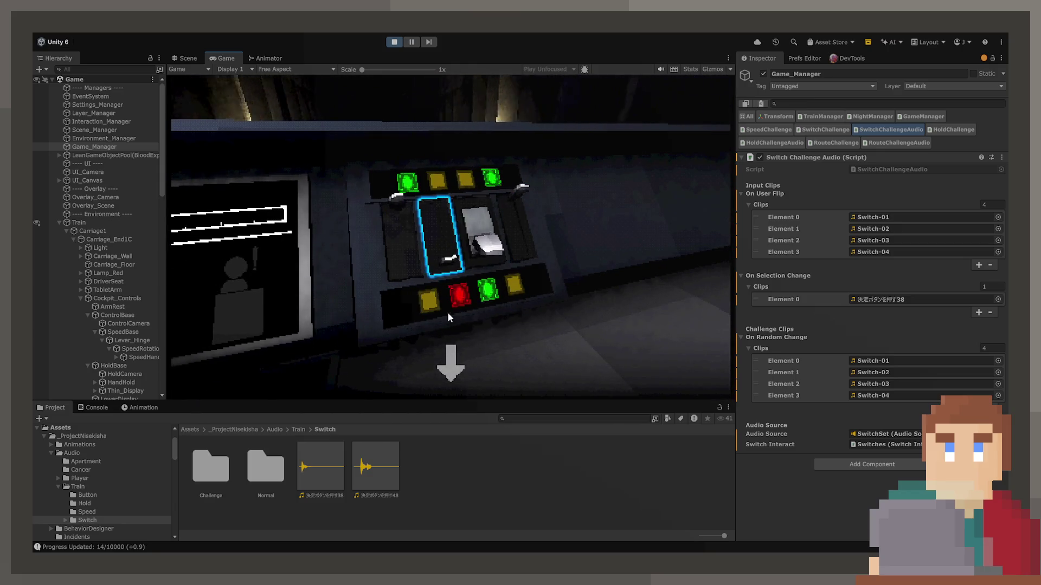
{"action": "left_click", "coordinate": [451, 362]}
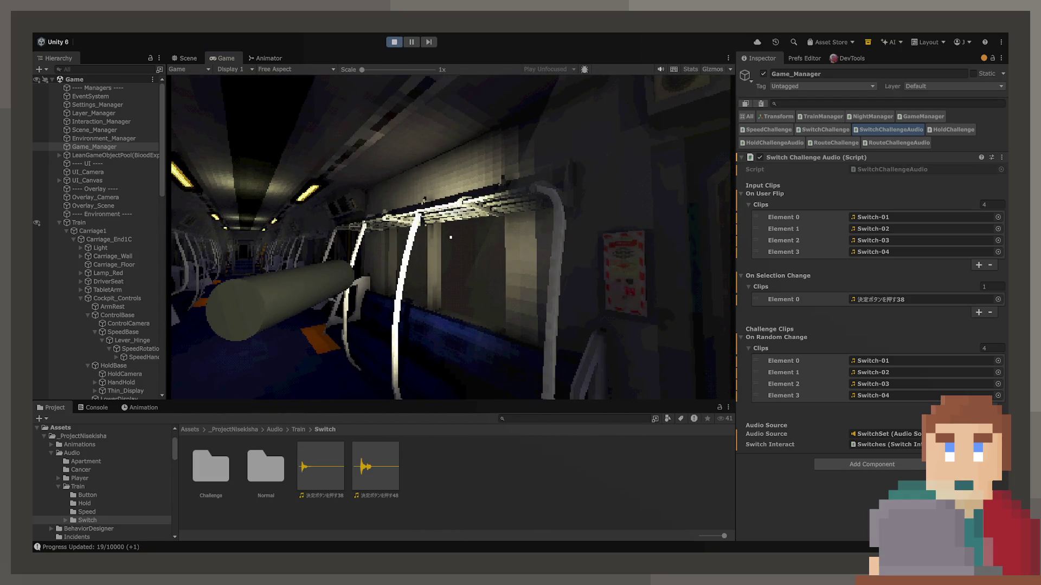
{"action": "key", "text": "ctrl+p"}
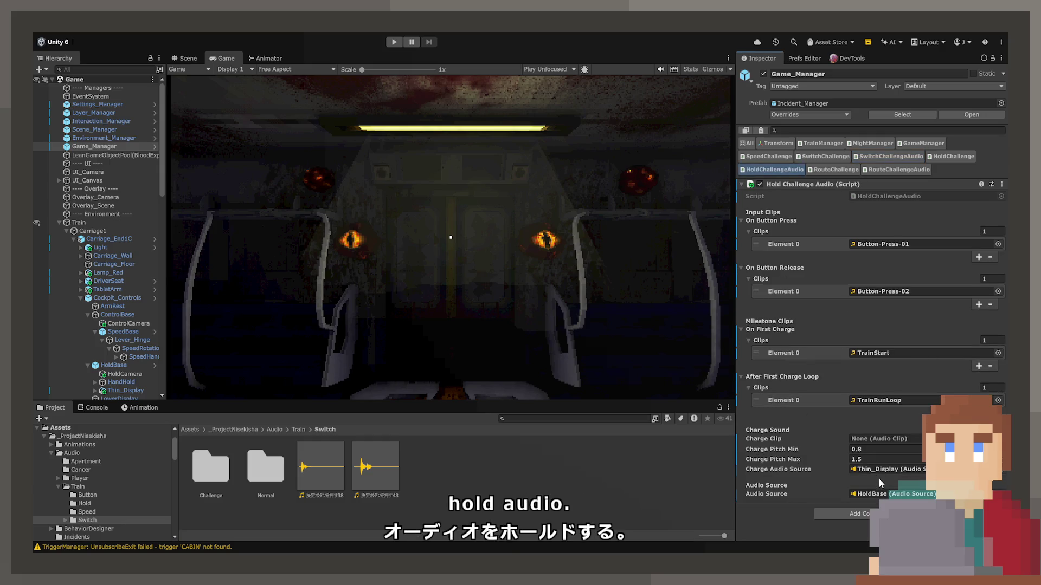
Step: Change HoldBase's Audio Source Max Distance from 2 to 10, save with Ctrl+S, and play
{"action": "double_click", "coordinate": [876, 495]}
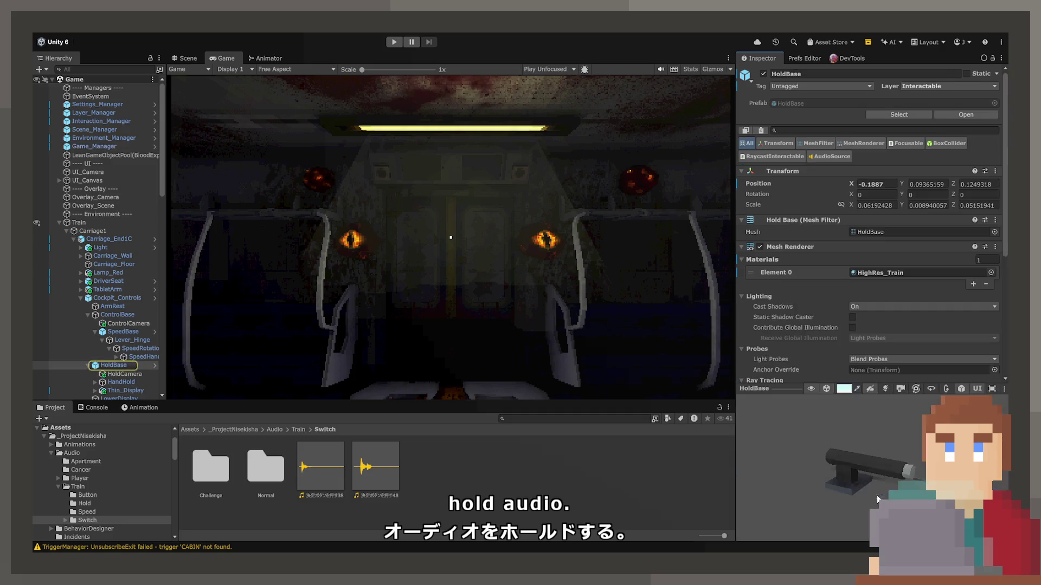
{"action": "scroll", "coordinate": [801, 262], "scroll_direction": "down", "scroll_amount": 20}
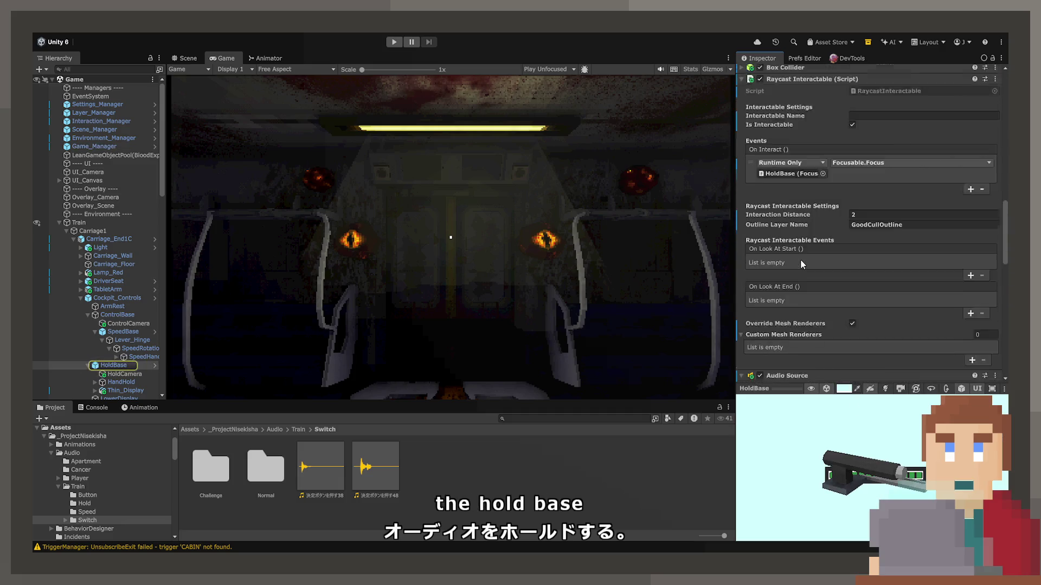
{"action": "scroll", "coordinate": [800, 259], "scroll_direction": "down", "scroll_amount": 10}
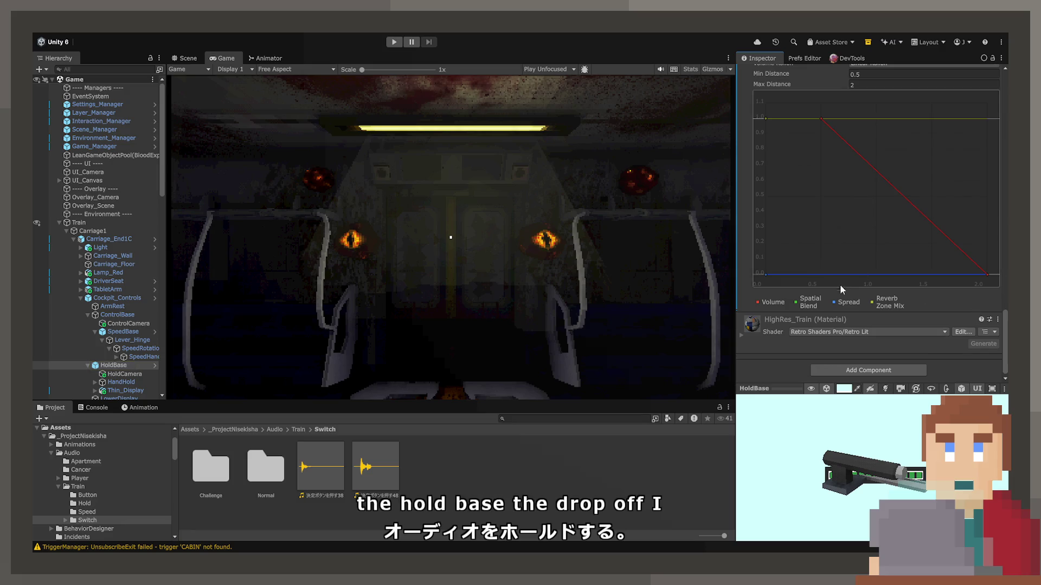
{"action": "scroll", "coordinate": [846, 265], "scroll_direction": "up", "scroll_amount": 5}
{"action": "double_click", "coordinate": [865, 226]}
{"action": "type", "text": "10"}
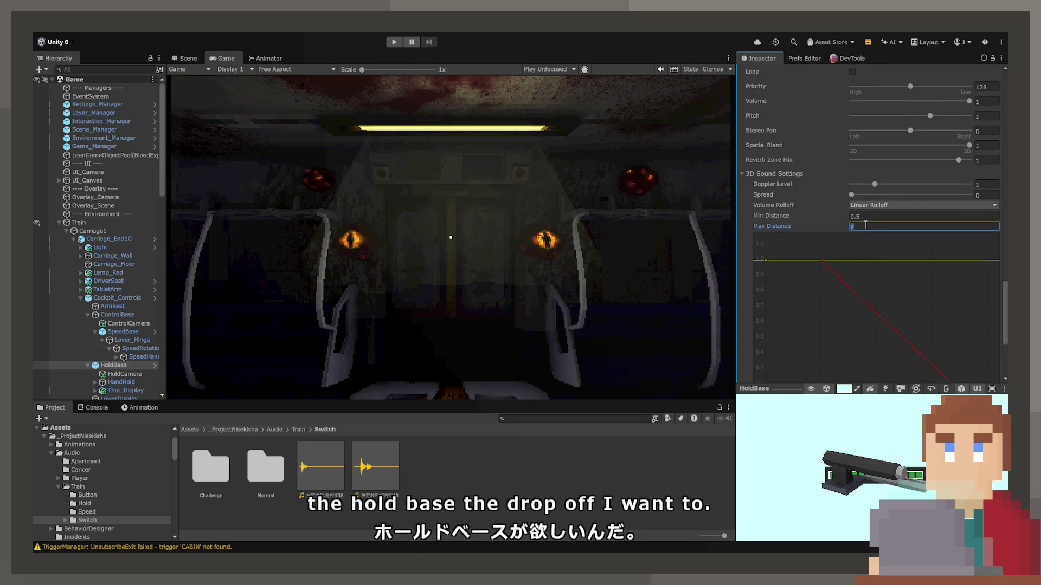
{"action": "key", "text": "ctrl+s"}
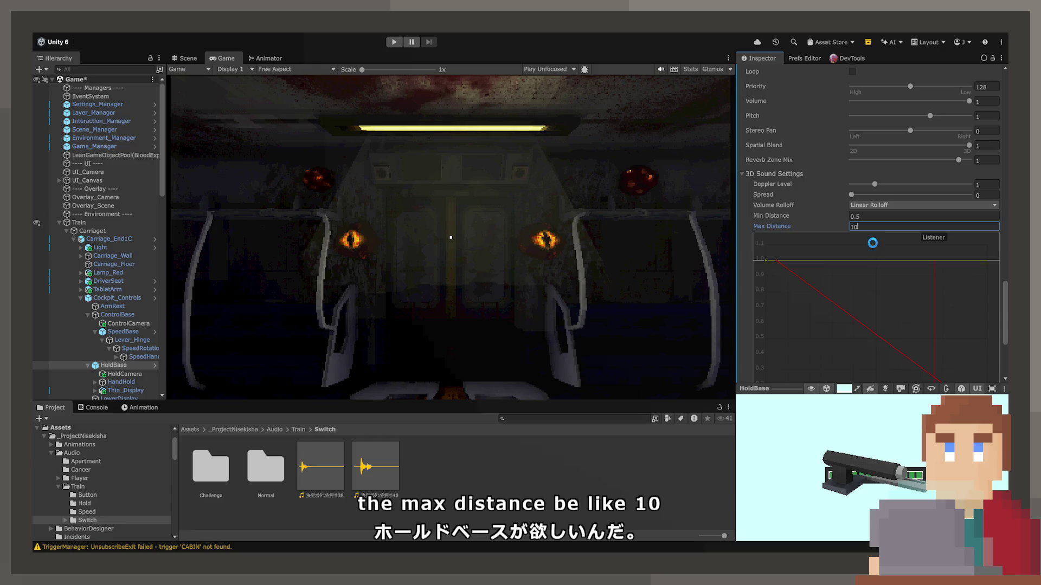
{"action": "scroll", "coordinate": [892, 264], "scroll_direction": "down", "scroll_amount": 4}
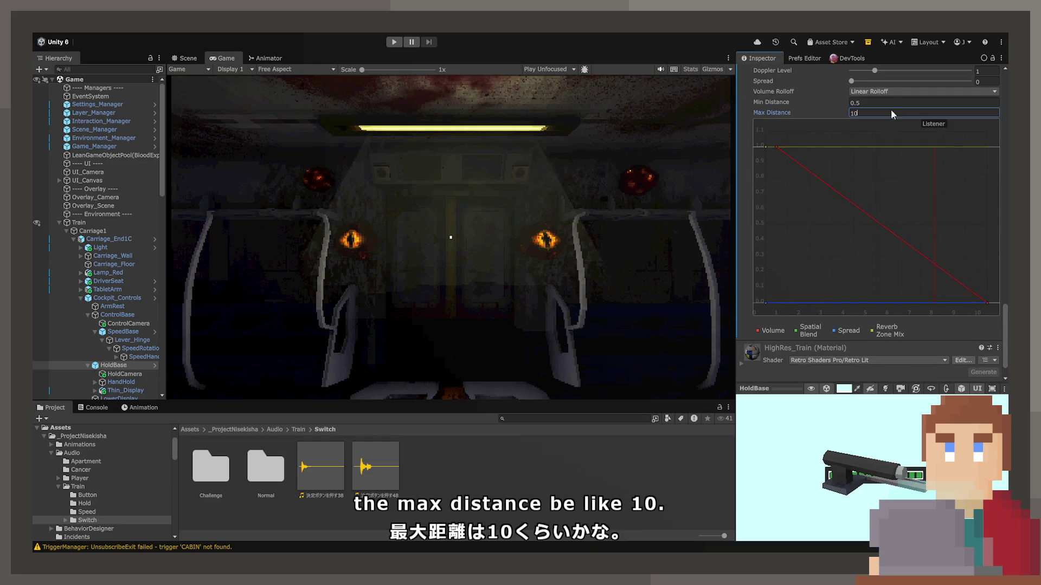
{"action": "key", "text": "BackSpace"}
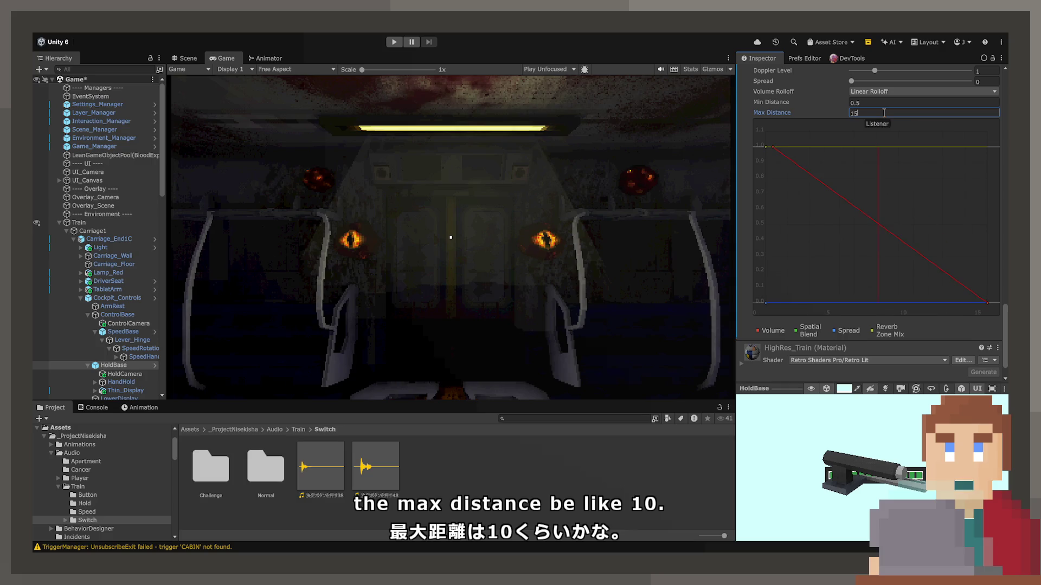
{"action": "type", "text": "0"}
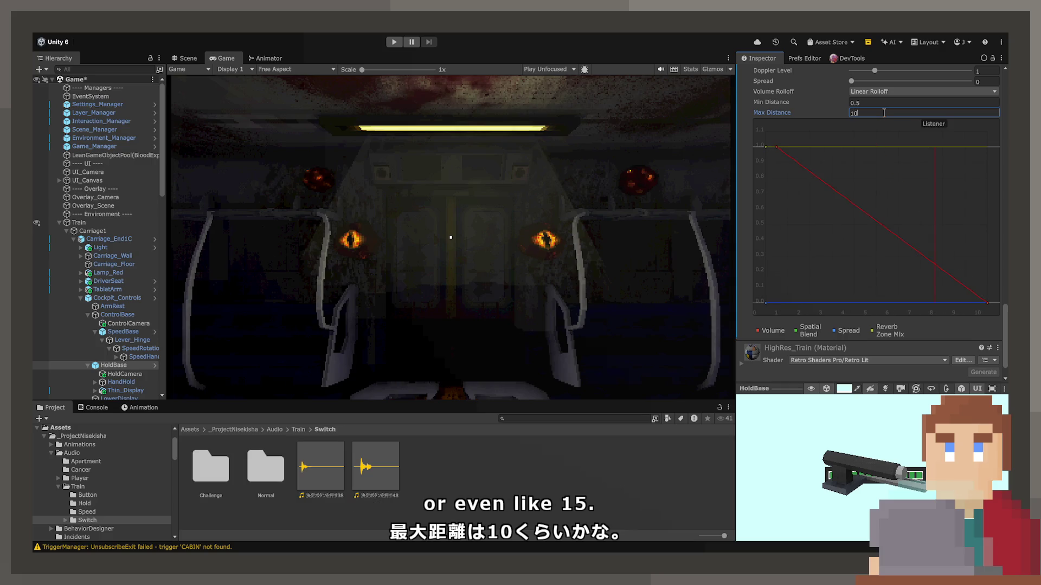
{"action": "key", "text": "Return"}
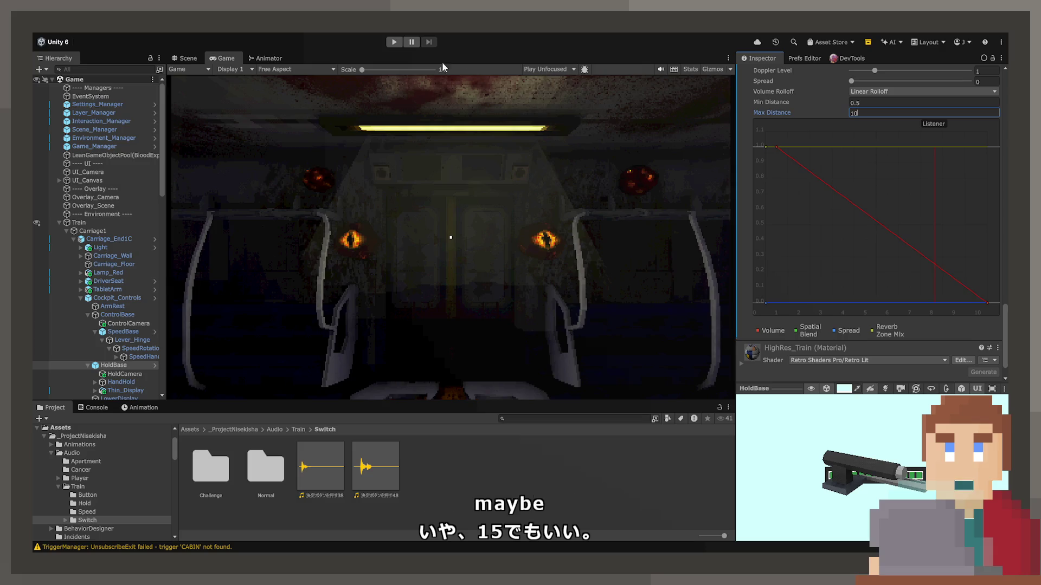
{"action": "left_click", "coordinate": [394, 41]}
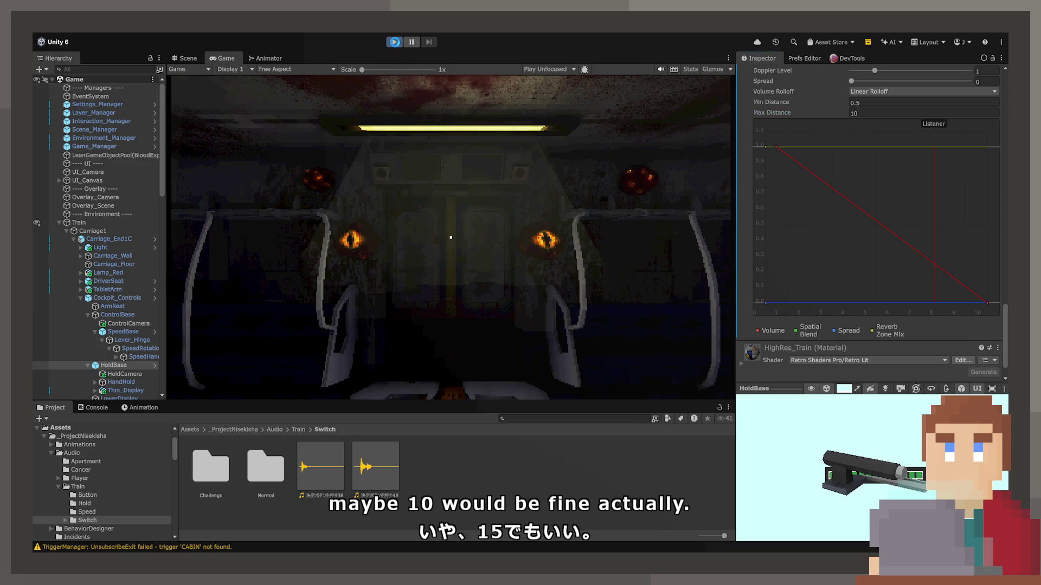